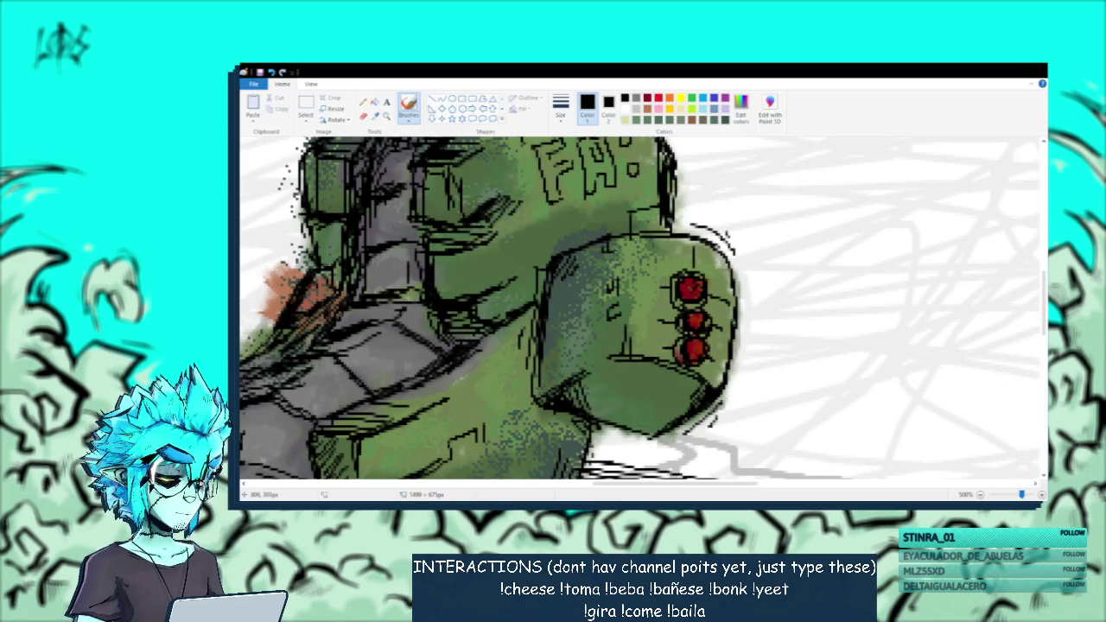
Zoom out from 500% to 200% and centre the whole robot, its treads and the ground line.
{"action": "scroll", "coordinate": [639, 308], "scroll_direction": "down", "scroll_amount": 3}
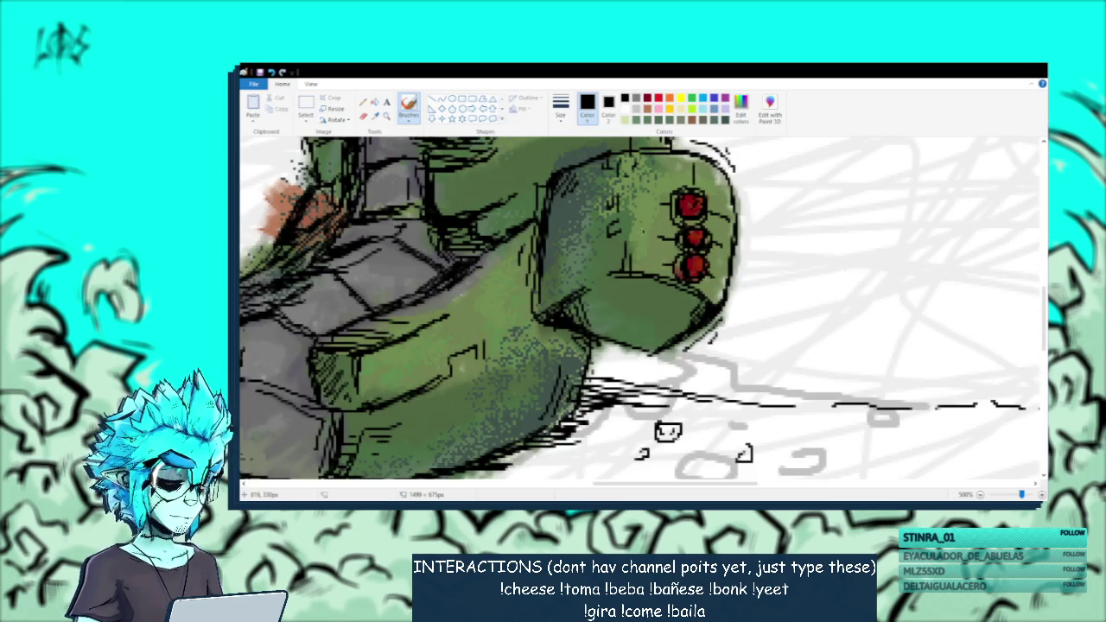
{"action": "scroll", "coordinate": [639, 308], "scroll_direction": "up", "scroll_amount": 2}
{"action": "scroll", "coordinate": [639, 308], "scroll_direction": "down", "scroll_amount": 2}
{"action": "scroll", "coordinate": [640, 307], "scroll_direction": "up", "scroll_amount": 5}
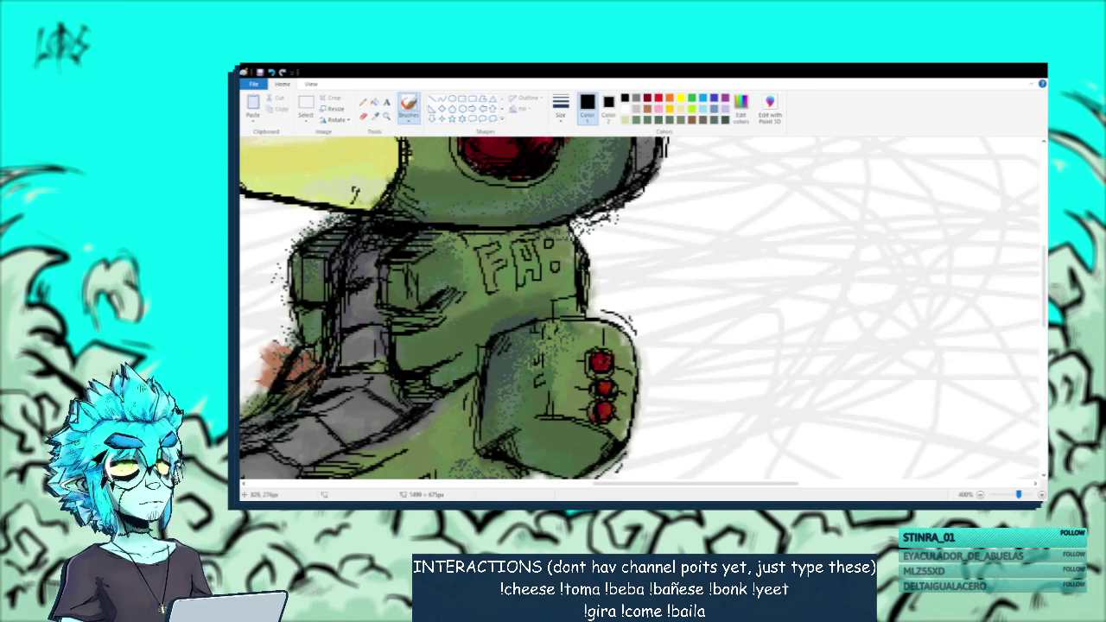
{"action": "scroll", "coordinate": [604, 361], "scroll_direction": "down", "scroll_amount": 1}
{"action": "scroll", "coordinate": [604, 361], "scroll_direction": "up", "scroll_amount": 3}
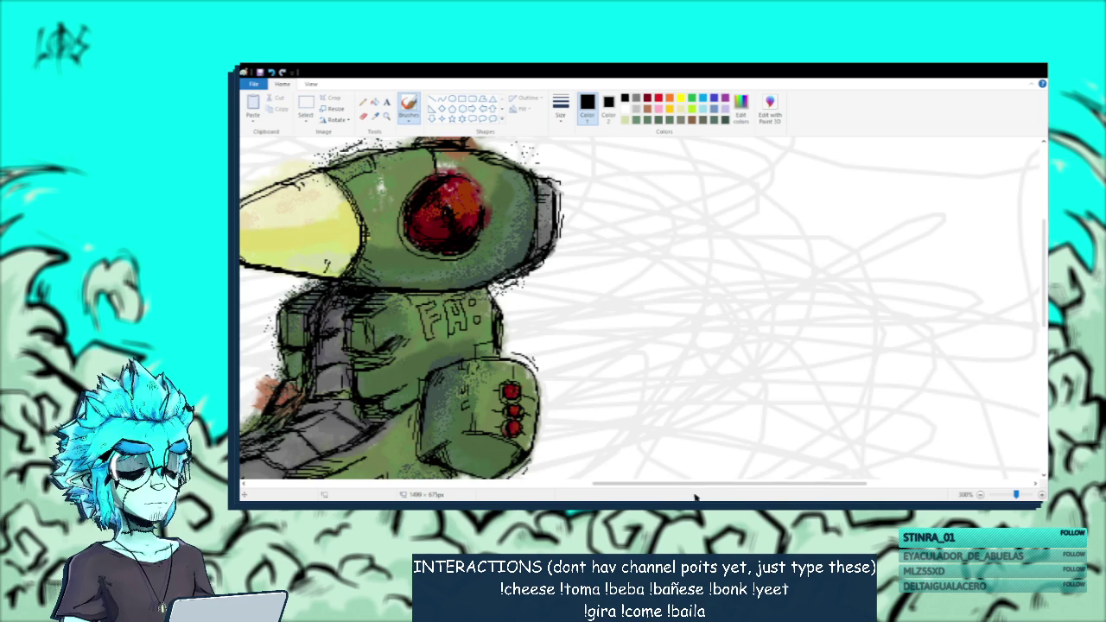
{"action": "scroll", "coordinate": [605, 361], "scroll_direction": "down", "scroll_amount": 1}
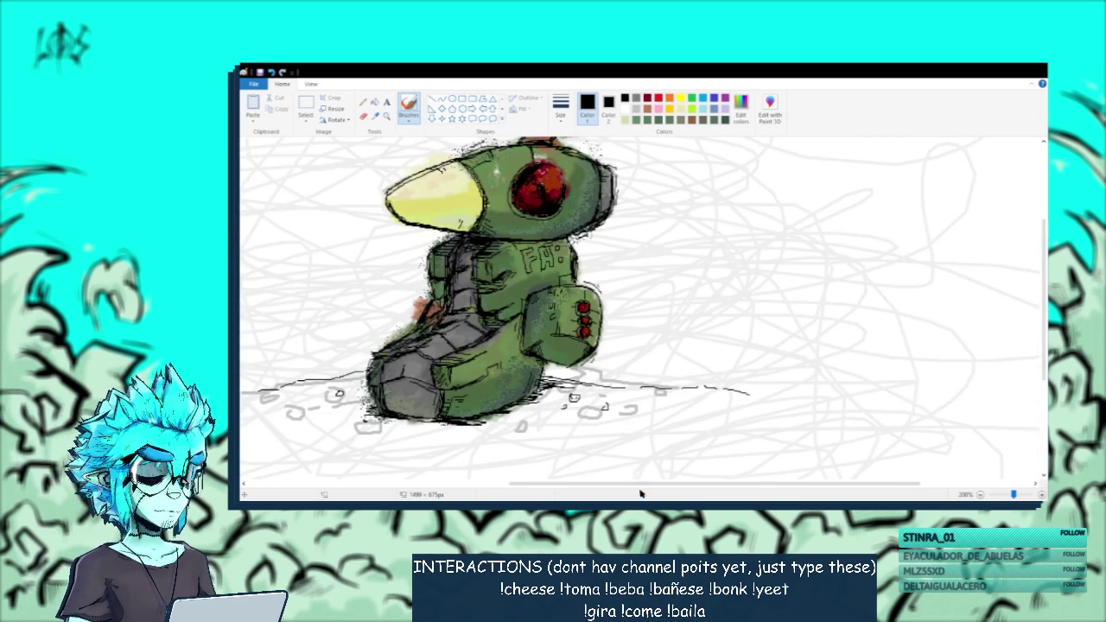
{"action": "scroll", "coordinate": [639, 307], "scroll_direction": "left", "scroll_amount": 3}
{"action": "scroll", "coordinate": [640, 308], "scroll_direction": "up", "scroll_amount": 2}
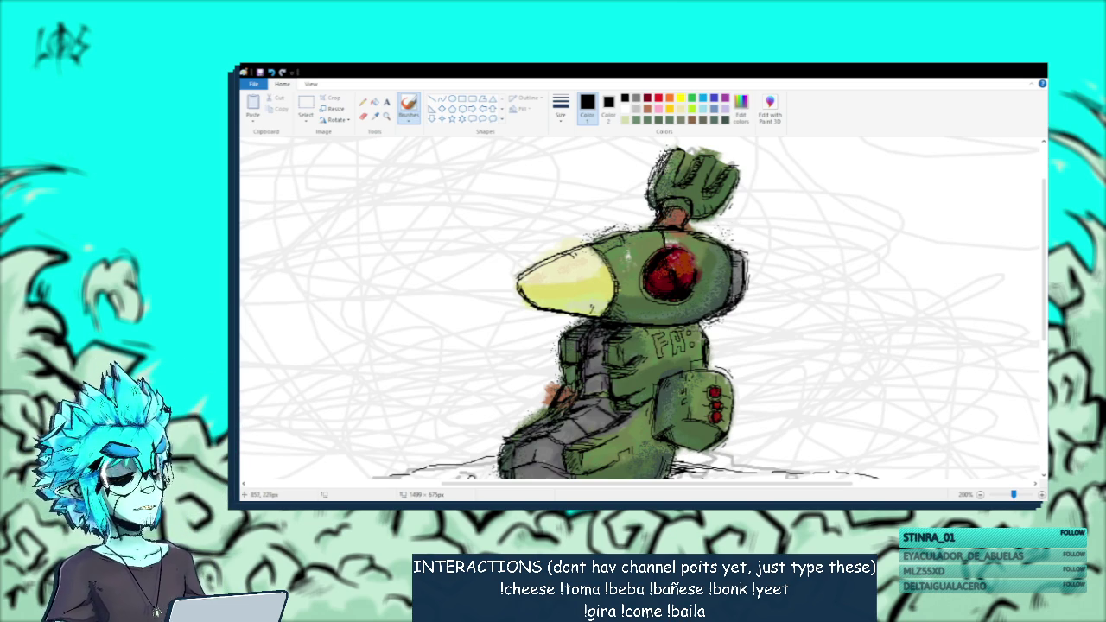
{"action": "scroll", "coordinate": [639, 306], "scroll_direction": "down", "scroll_amount": 2}
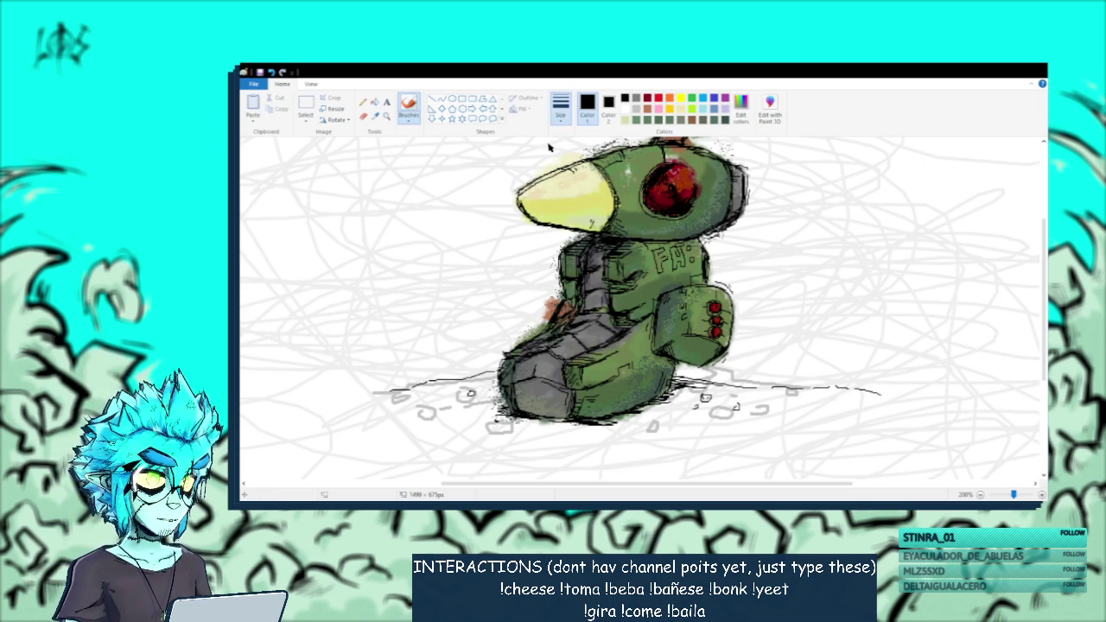
Sample the robot's green, then a greyish khaki, as the painting colour and switch brush type.
{"action": "left_click", "coordinate": [375, 115]}
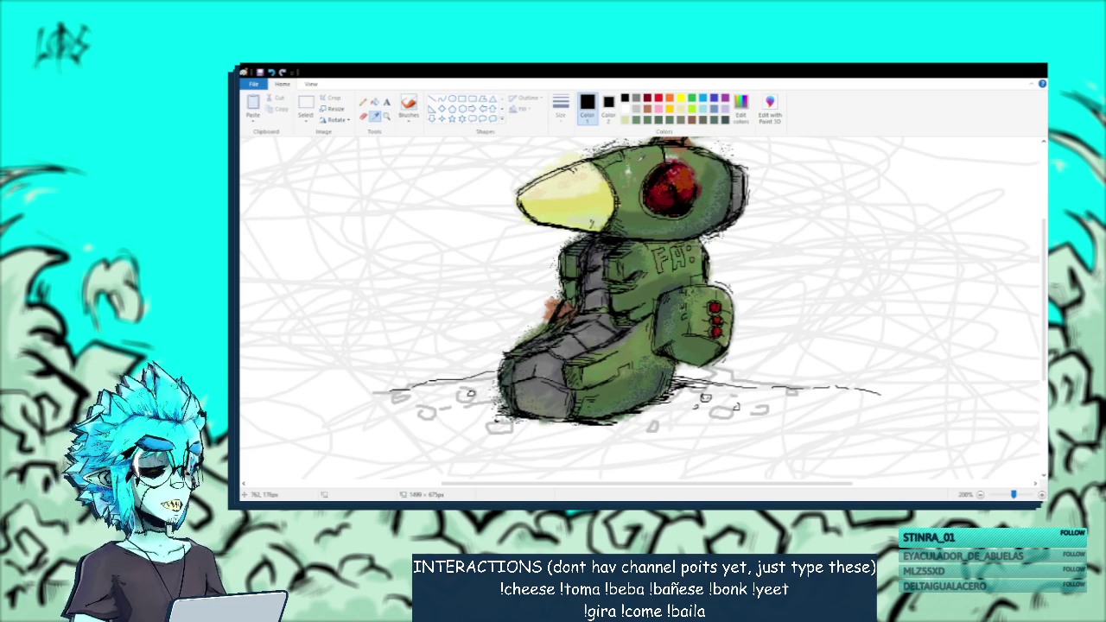
{"action": "left_click", "coordinate": [604, 259]}
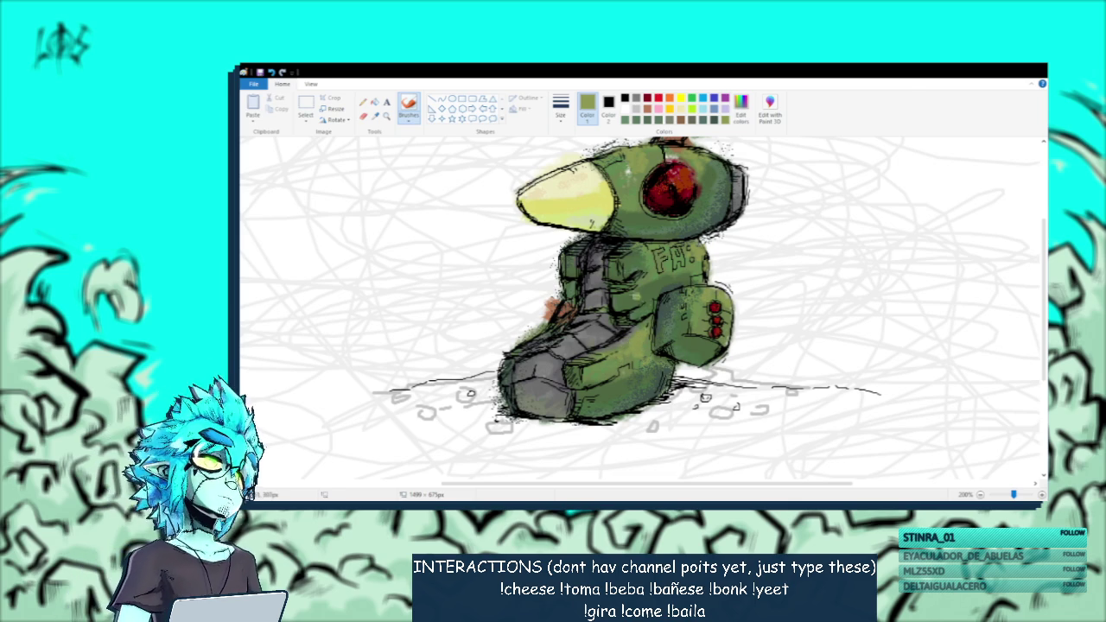
{"action": "scroll", "coordinate": [644, 307], "scroll_direction": "up", "scroll_amount": 3}
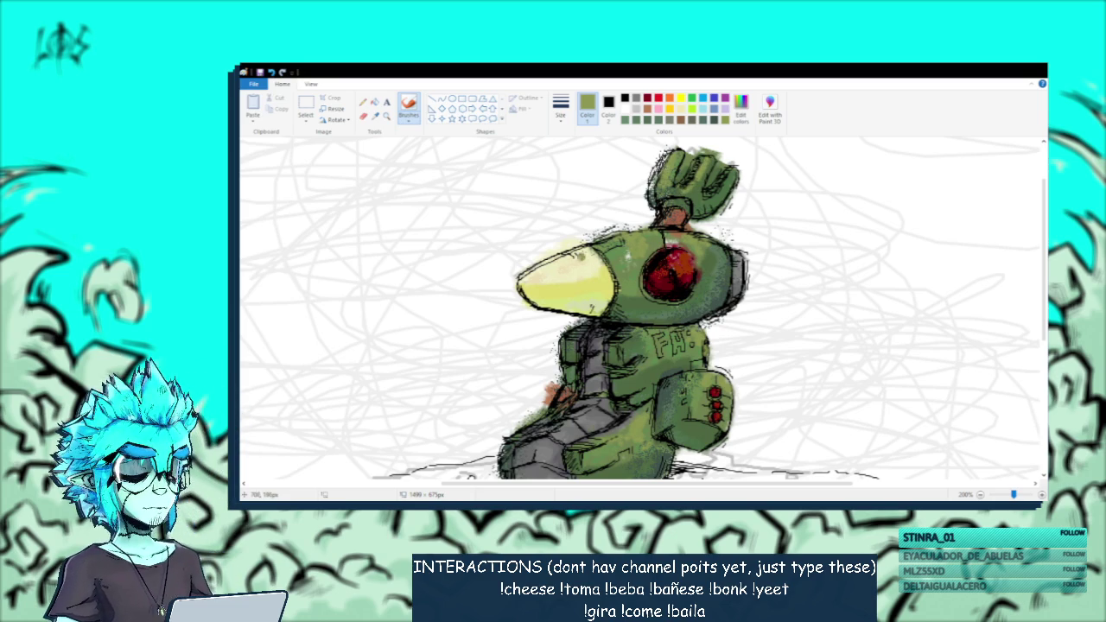
{"action": "scroll", "coordinate": [643, 307], "scroll_direction": "down", "scroll_amount": 2}
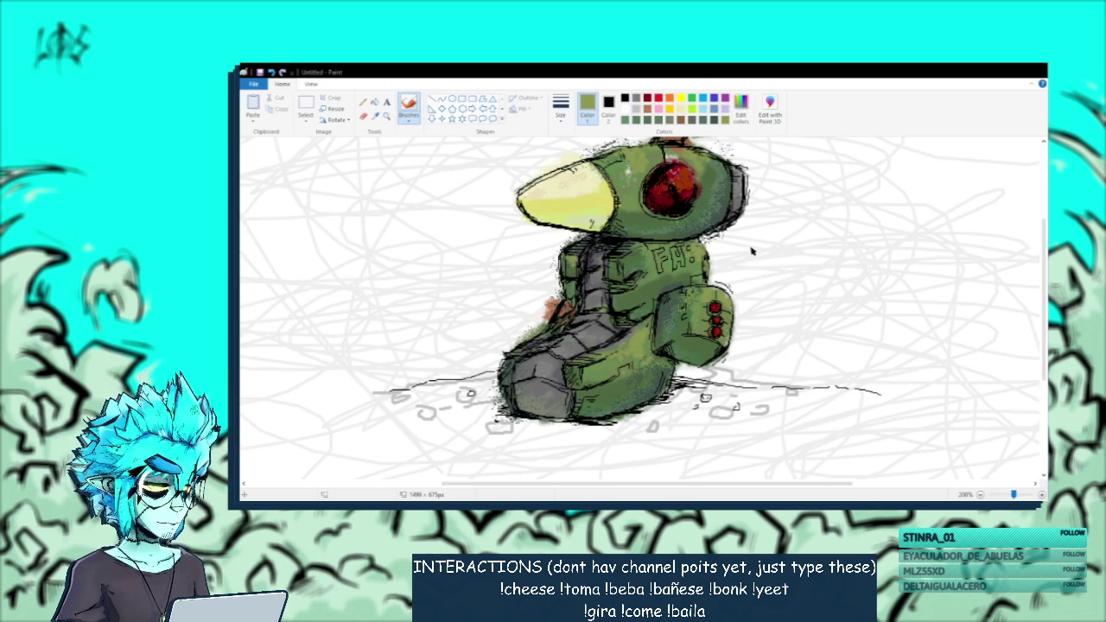
{"action": "left_click", "coordinate": [554, 351]}
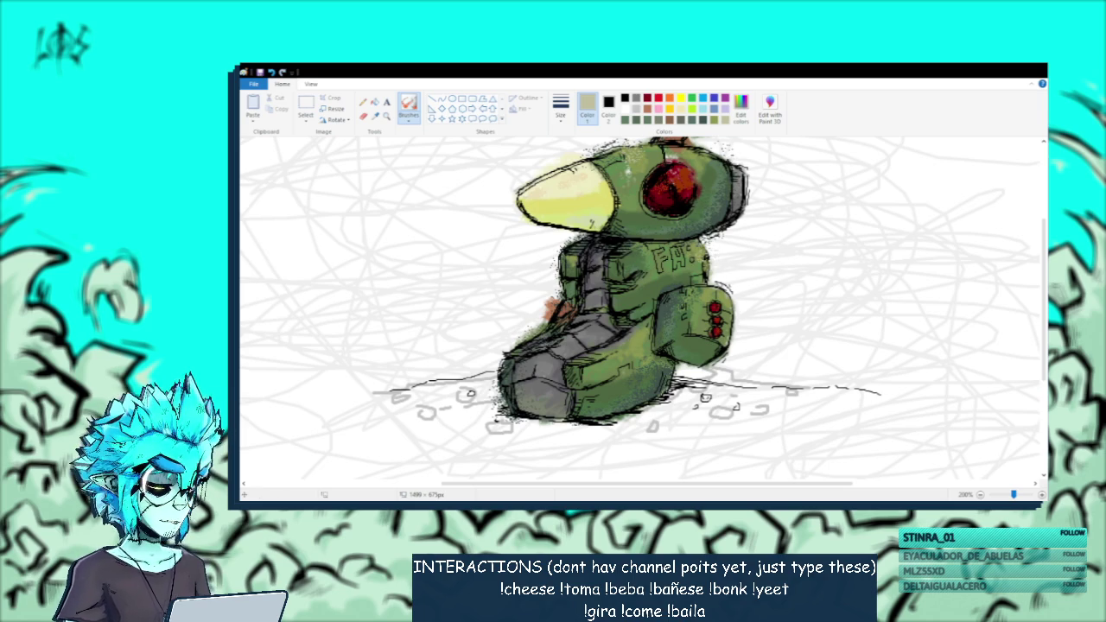
{"action": "left_click", "coordinate": [409, 108]}
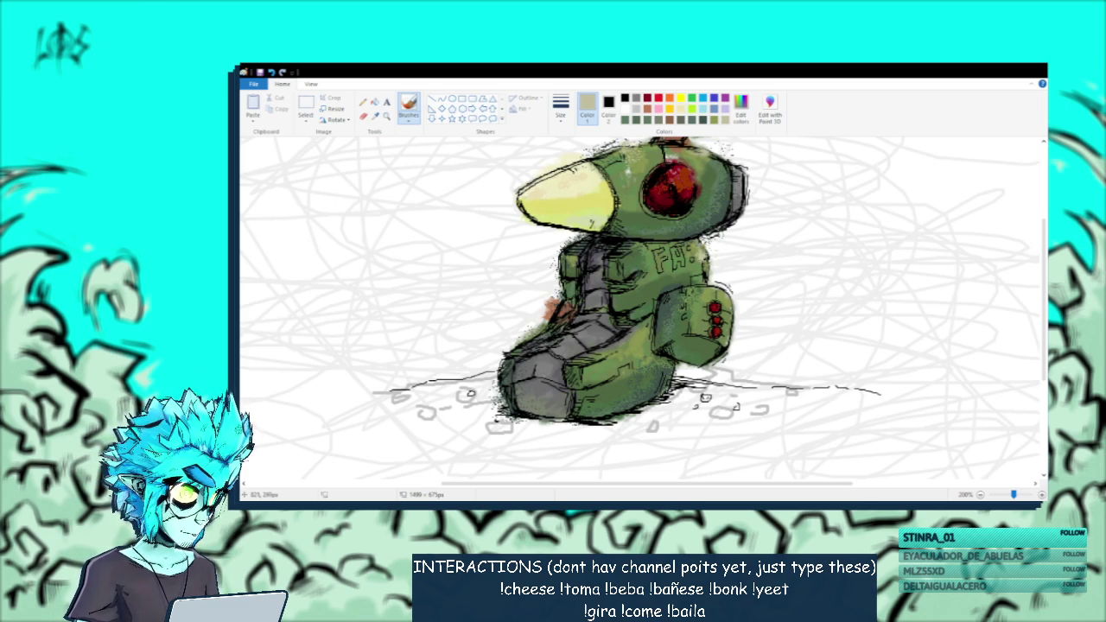
Zoom and pan around the robot to inspect its outlines and shading.
{"action": "scroll", "coordinate": [733, 258], "scroll_direction": "up", "scroll_amount": 1}
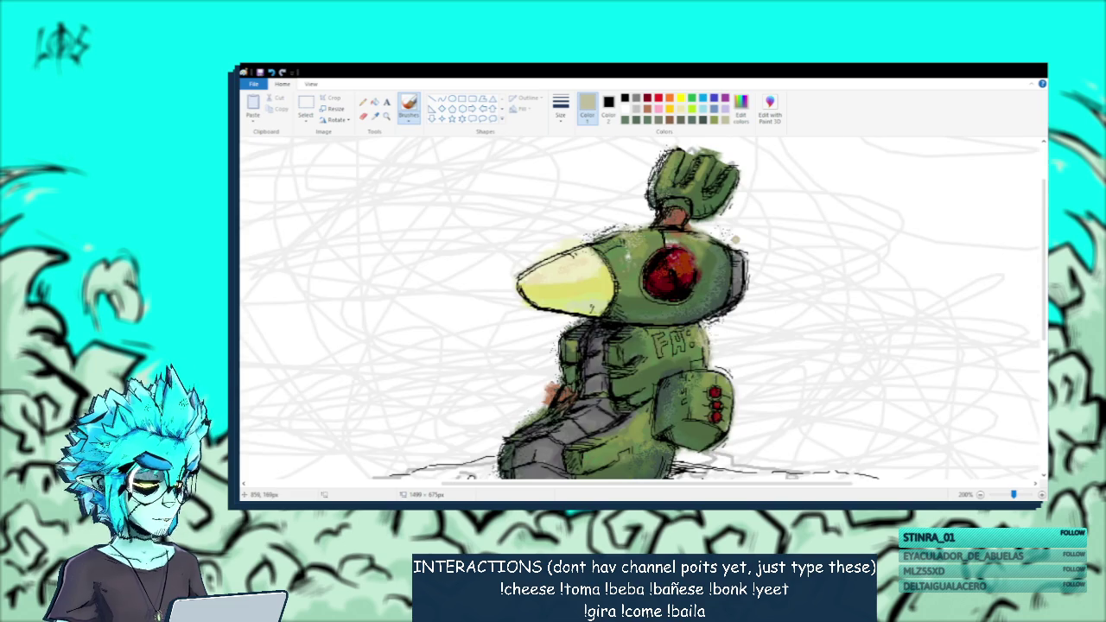
{"action": "scroll", "coordinate": [657, 257], "scroll_direction": "down", "scroll_amount": 3}
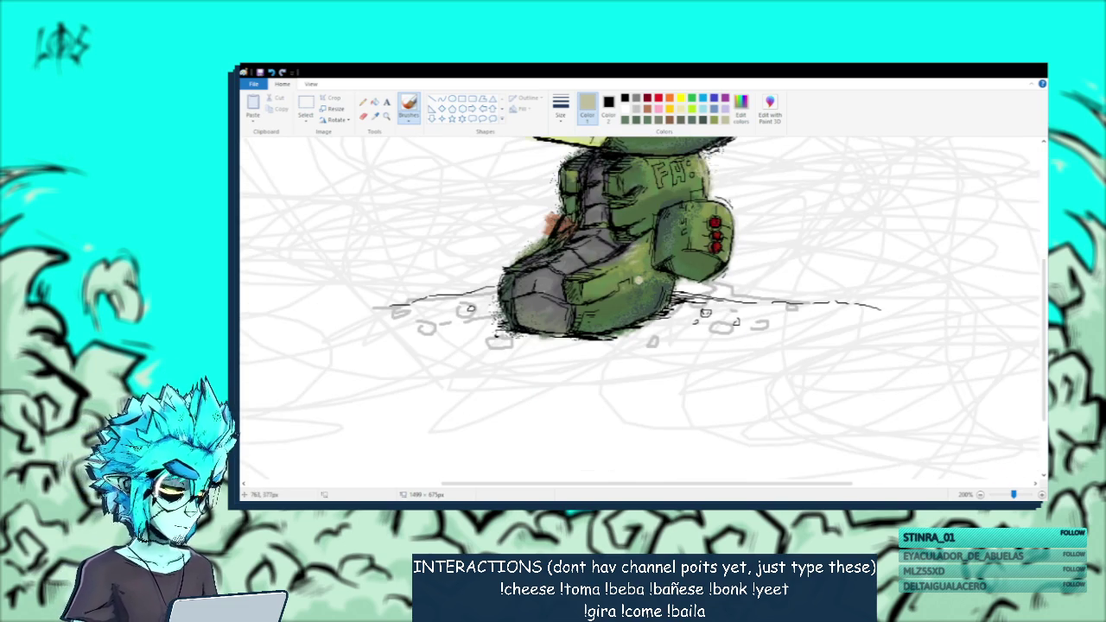
{"action": "scroll", "coordinate": [639, 282], "scroll_direction": "up", "scroll_amount": 1}
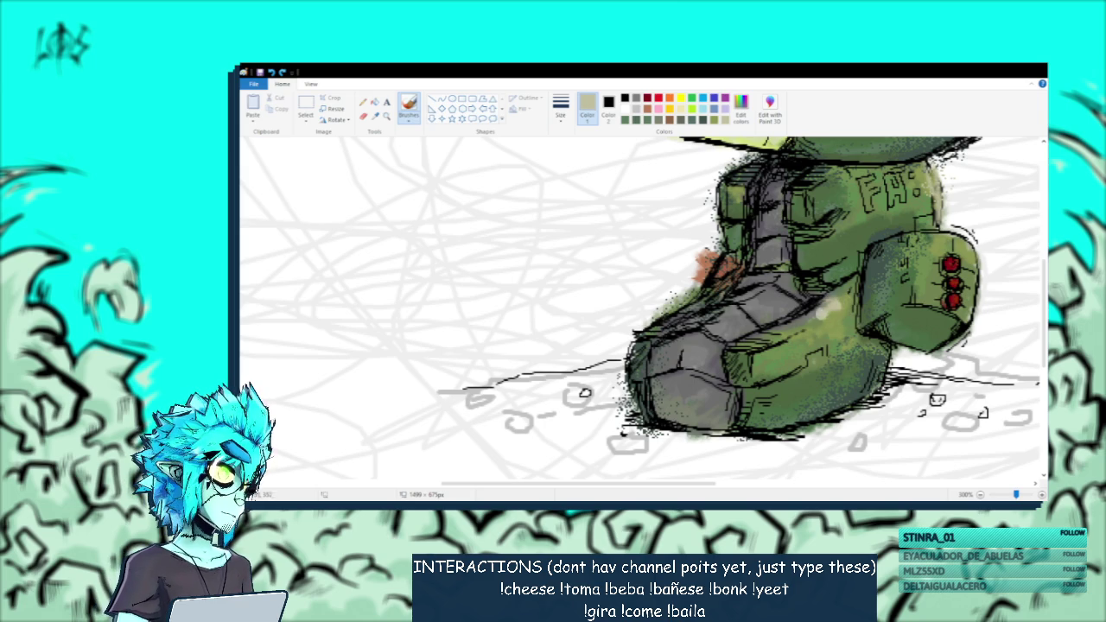
{"action": "scroll", "coordinate": [856, 309], "scroll_direction": "down", "scroll_amount": 3}
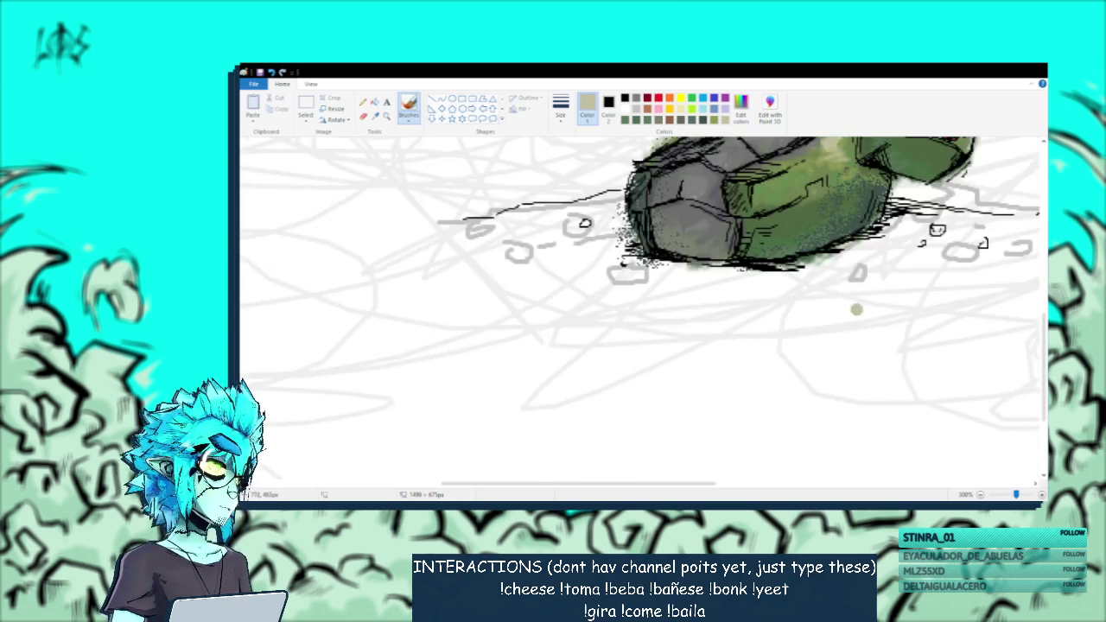
{"action": "scroll", "coordinate": [856, 309], "scroll_direction": "up", "scroll_amount": 3}
{"action": "scroll", "coordinate": [777, 294], "scroll_direction": "down", "scroll_amount": 1, "text": "ctrl"}
{"action": "scroll", "coordinate": [590, 250], "scroll_direction": "up", "scroll_amount": 3}
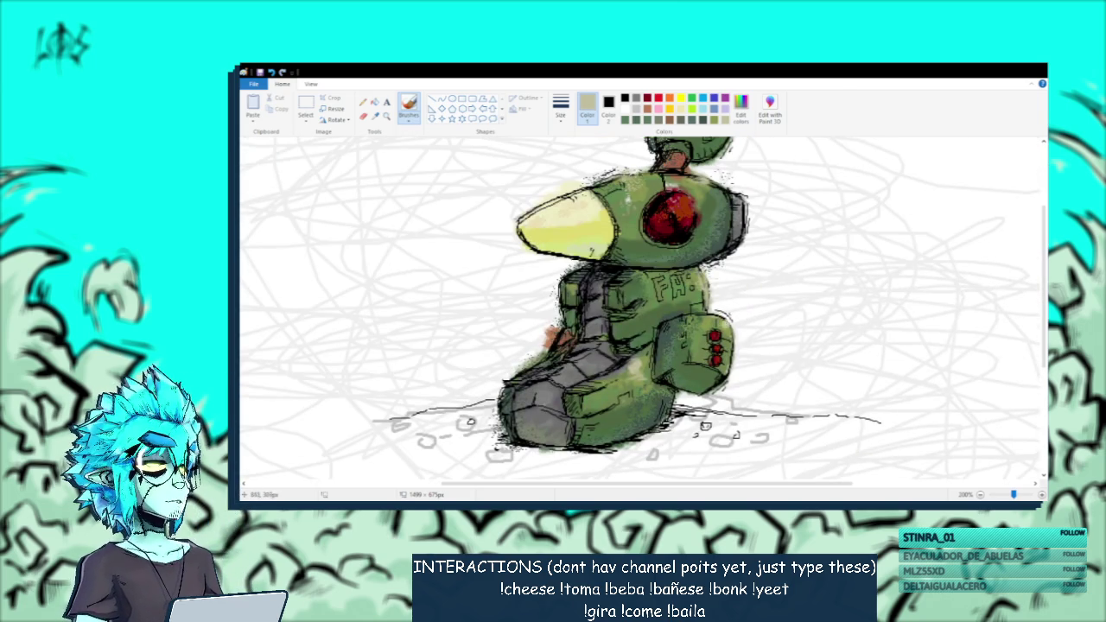
{"action": "scroll", "coordinate": [591, 251], "scroll_direction": "up", "scroll_amount": 1, "text": "ctrl"}
{"action": "scroll", "coordinate": [764, 221], "scroll_direction": "down", "scroll_amount": 5}
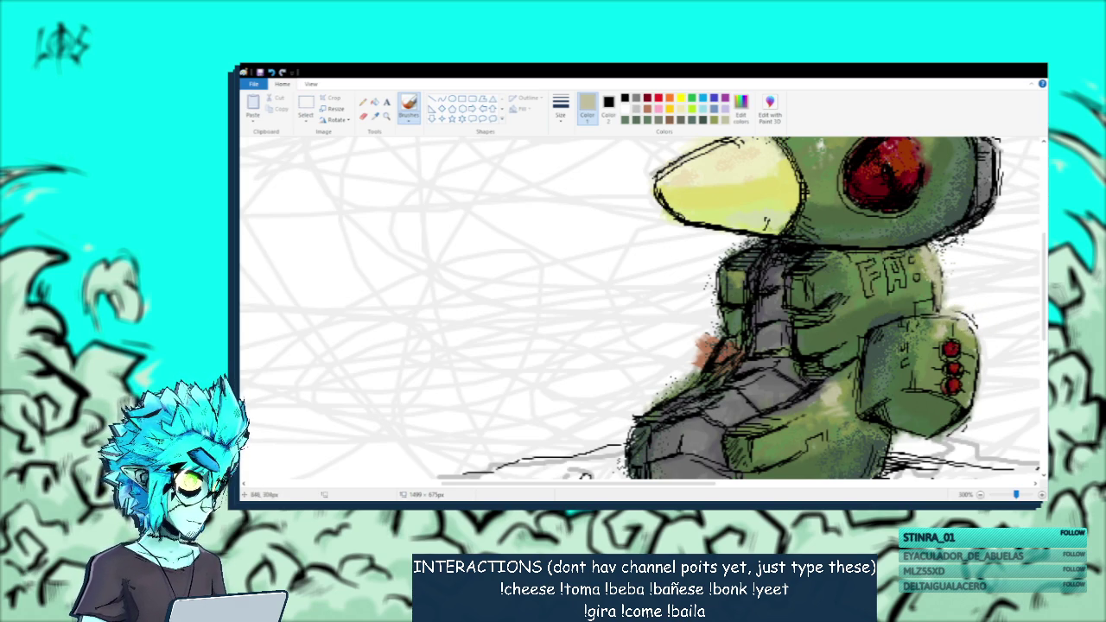
{"action": "scroll", "coordinate": [867, 287], "scroll_direction": "down", "scroll_amount": 3}
{"action": "scroll", "coordinate": [866, 287], "scroll_direction": "down", "scroll_amount": 2, "text": "ctrl"}
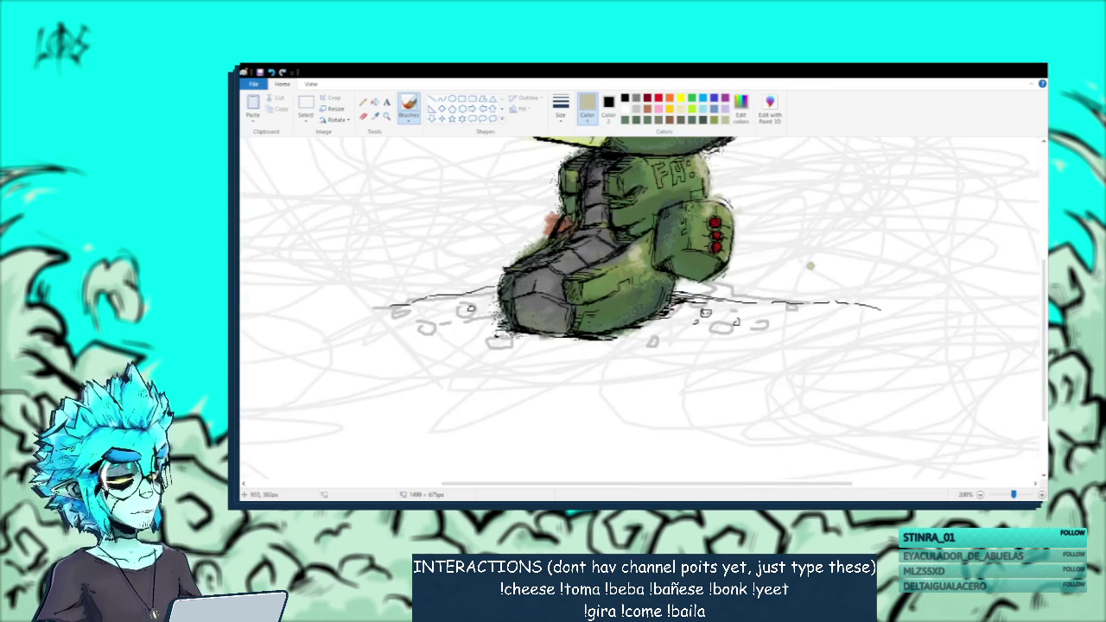
{"action": "scroll", "coordinate": [683, 222], "scroll_direction": "up", "scroll_amount": 3}
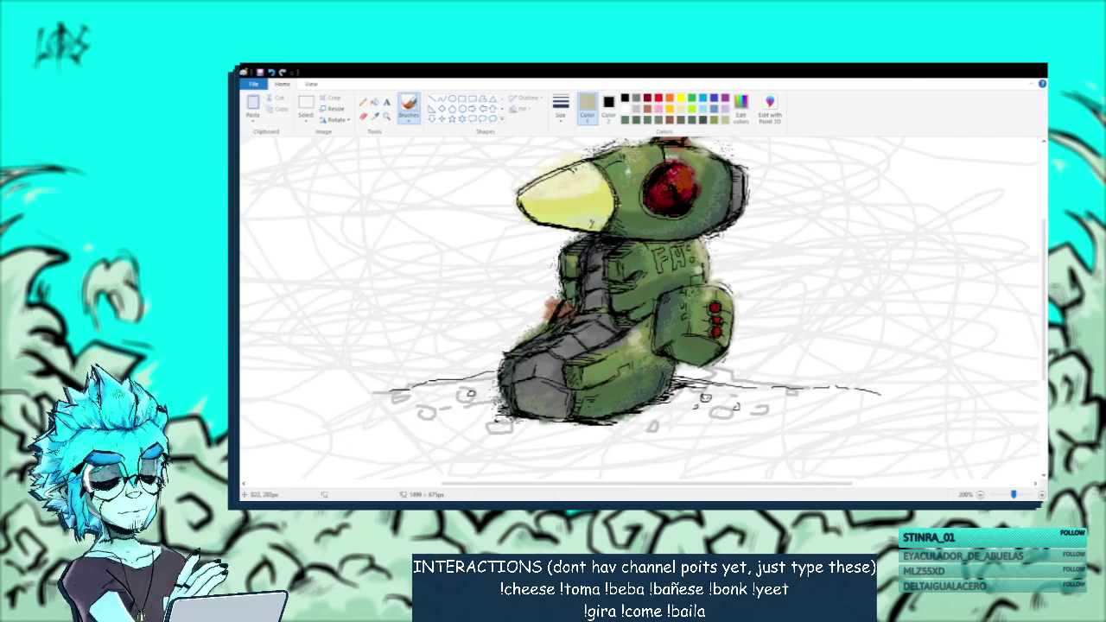
Undo and redo the last stroke to compare, then sample the beak's light yellow.
{"action": "key", "text": "ctrl+z"}
{"action": "key", "text": "ctrl+y"}
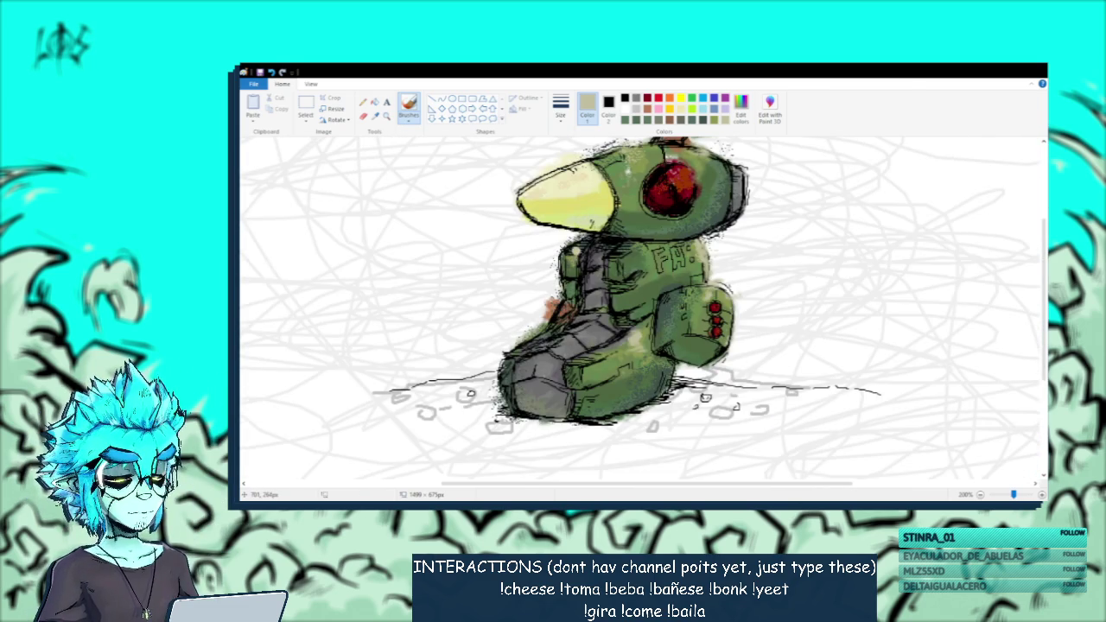
{"action": "scroll", "coordinate": [588, 206], "scroll_direction": "up", "scroll_amount": 3}
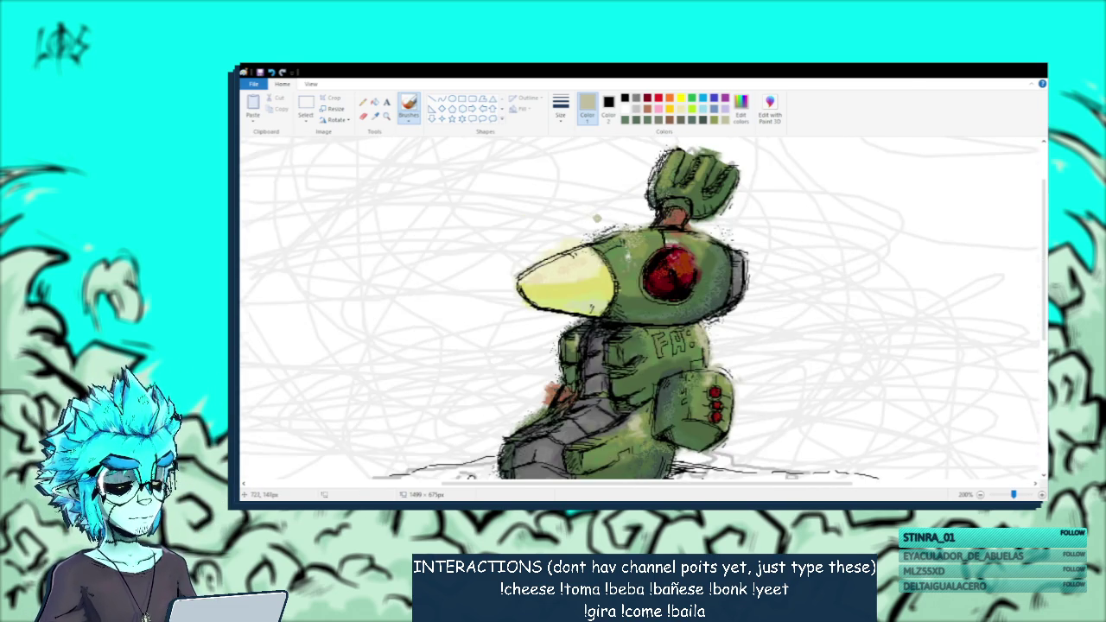
{"action": "scroll", "coordinate": [587, 205], "scroll_direction": "down", "scroll_amount": 3}
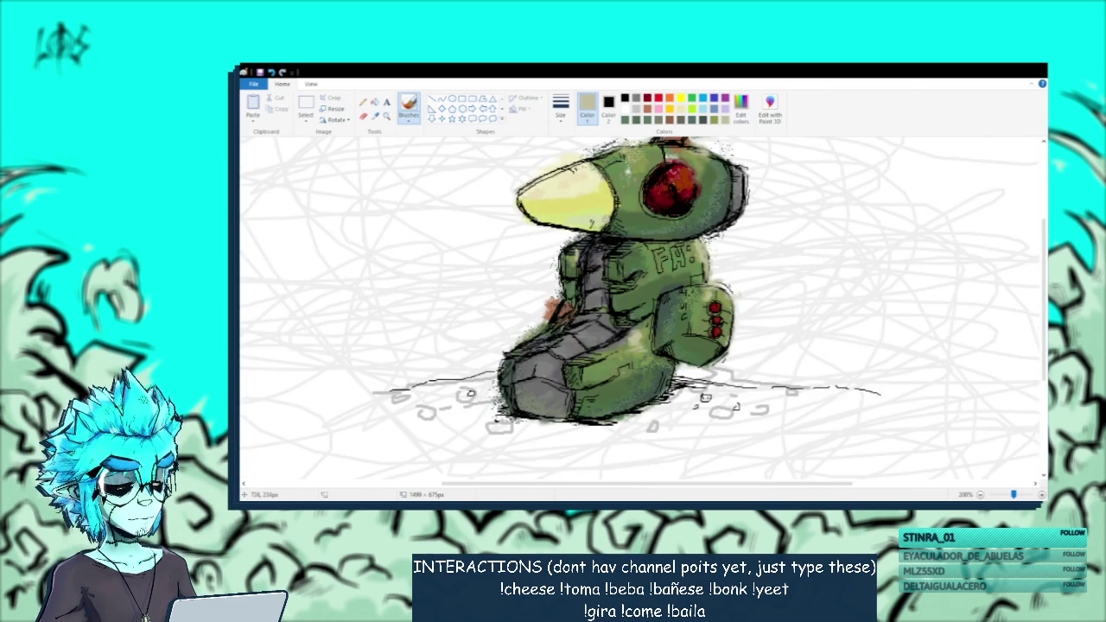
{"action": "left_click", "coordinate": [374, 115]}
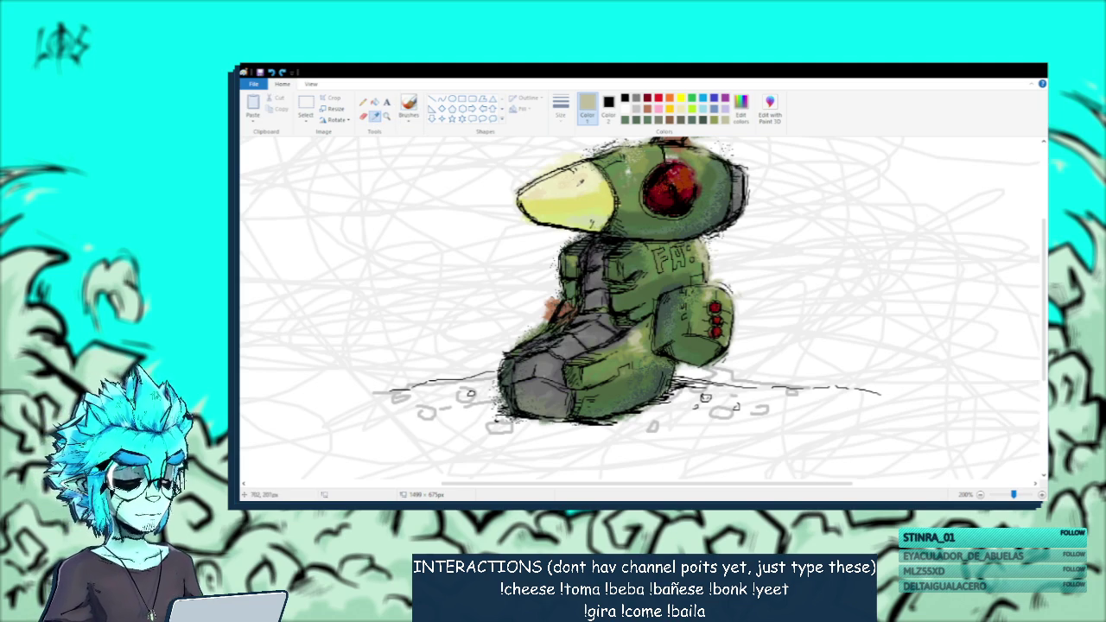
{"action": "left_click", "coordinate": [571, 186]}
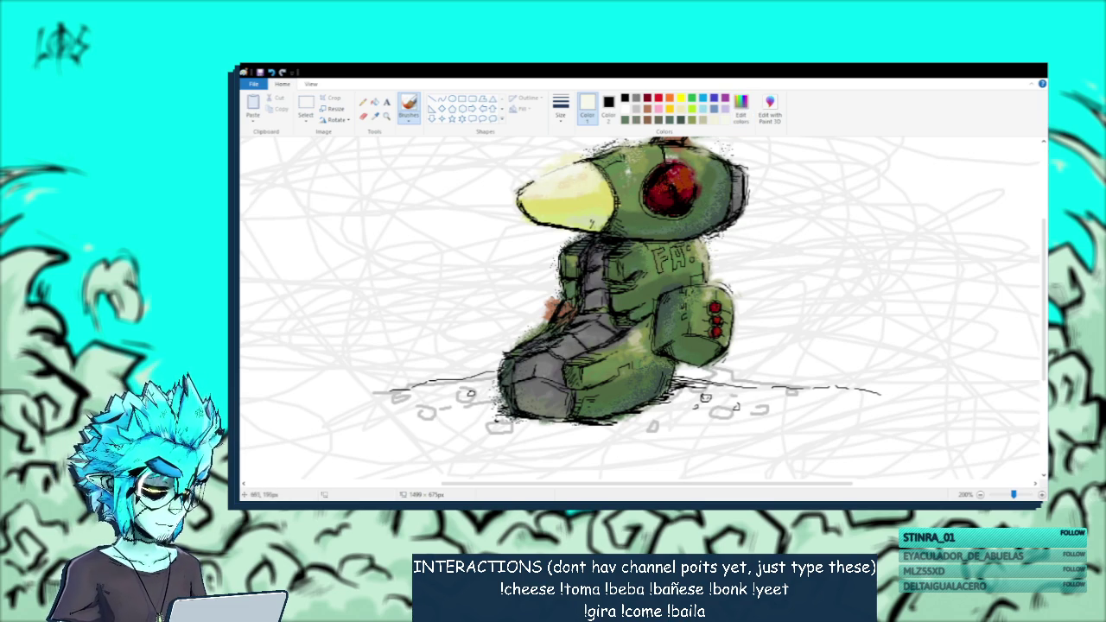
{"action": "key", "text": "ctrl+z"}
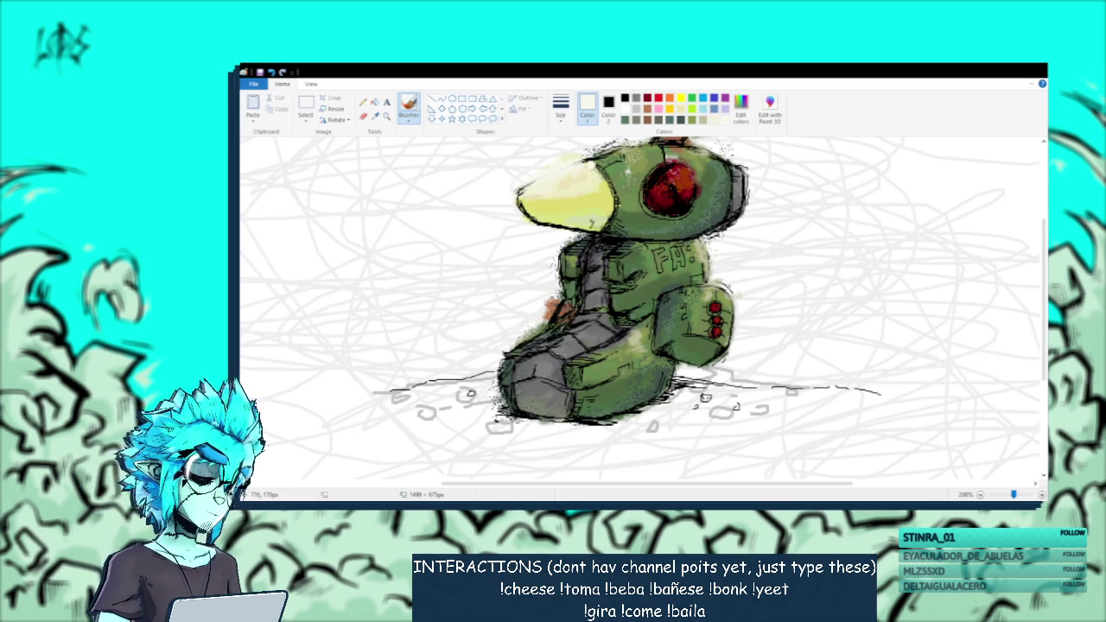
{"action": "scroll", "coordinate": [714, 202], "scroll_direction": "up", "scroll_amount": 3}
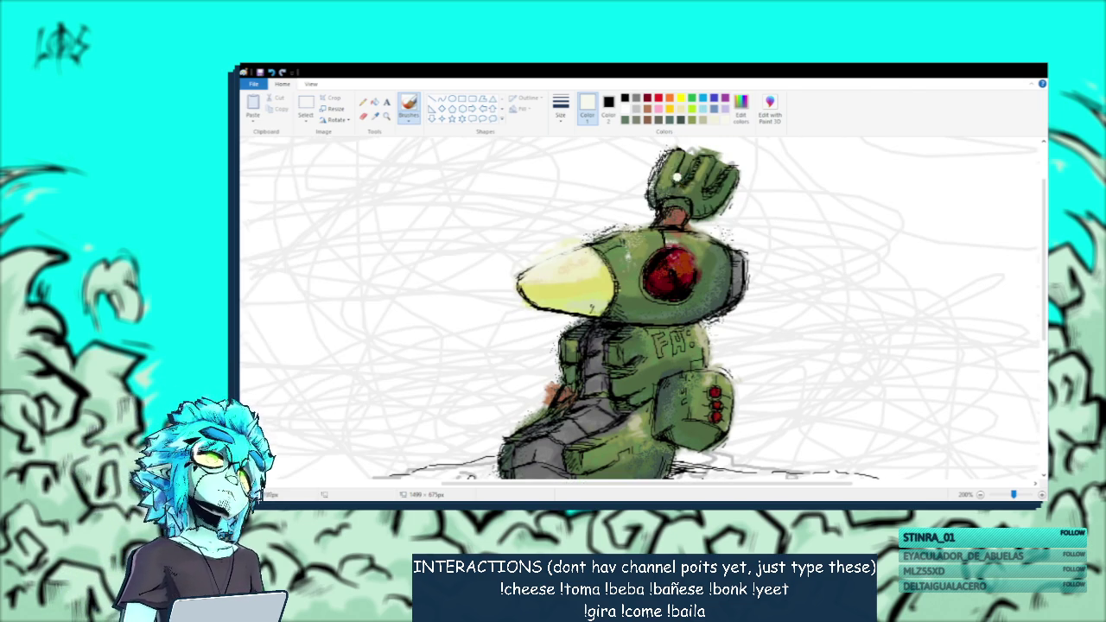
{"action": "scroll", "coordinate": [714, 201], "scroll_direction": "down", "scroll_amount": 2}
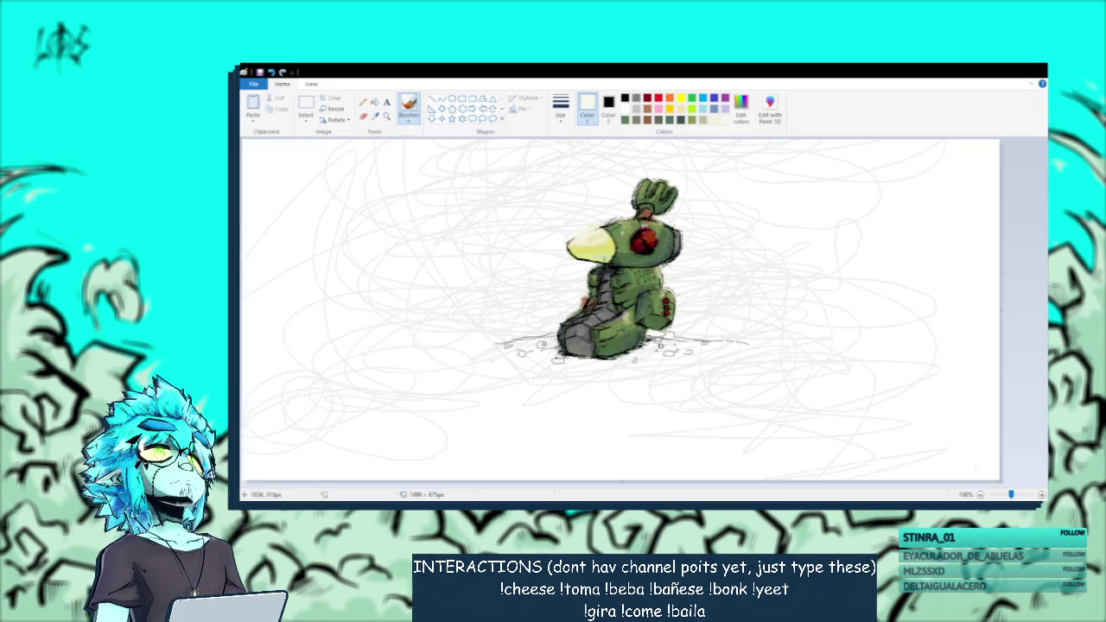
{"action": "scroll", "coordinate": [763, 295], "scroll_direction": "up", "scroll_amount": 2}
{"action": "scroll", "coordinate": [763, 295], "scroll_direction": "down", "scroll_amount": 3}
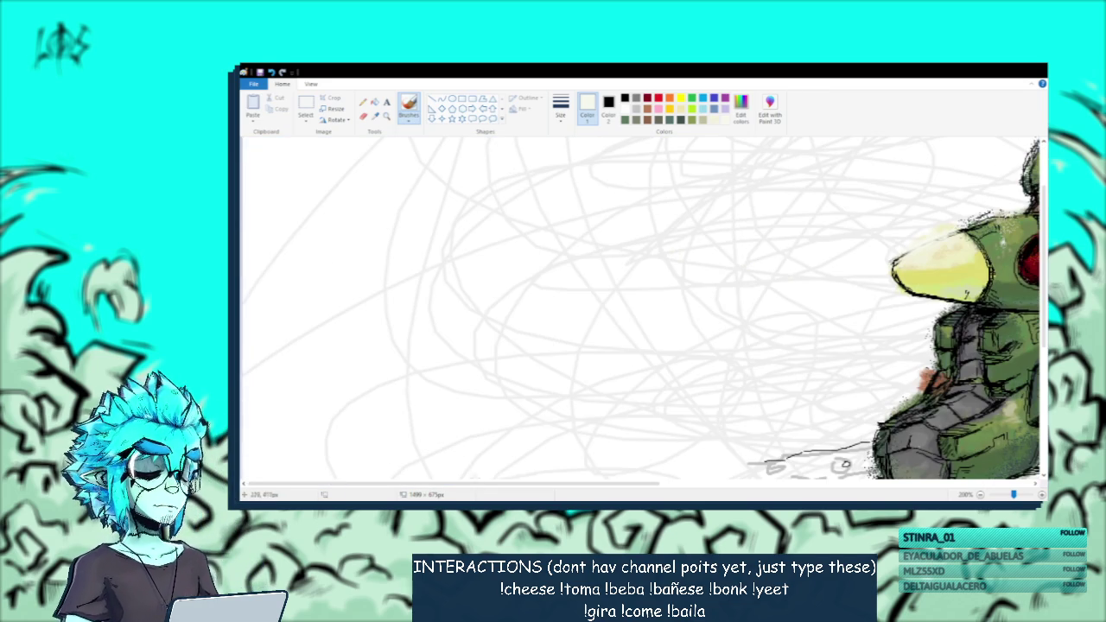
{"action": "left_click_drag", "start_coordinate": [546, 485], "coordinate": [729, 484]}
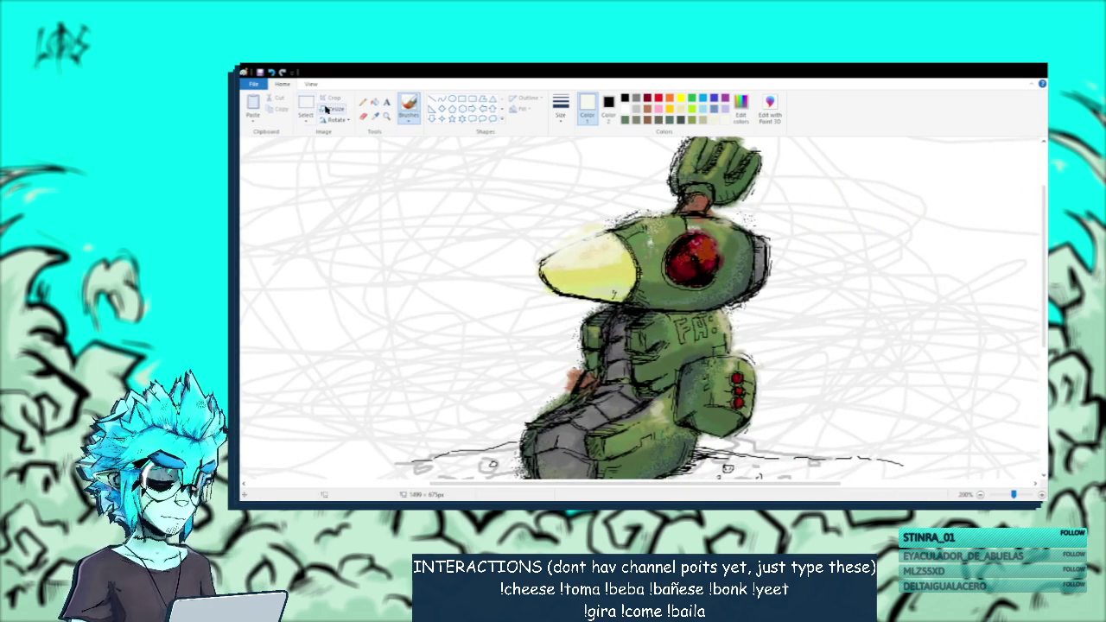
Sample orange-brown, then paint a light orange dab and a pale yellow highlight inside the red eye.
{"action": "left_click", "coordinate": [374, 119]}
{"action": "left_click", "coordinate": [696, 201]}
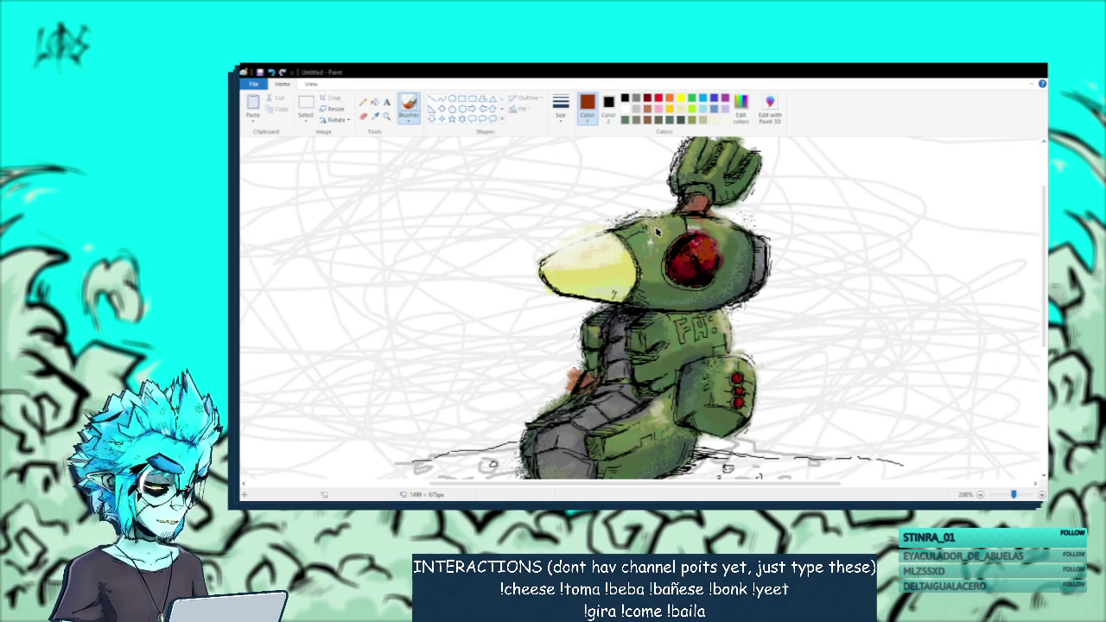
{"action": "left_click", "coordinate": [705, 241]}
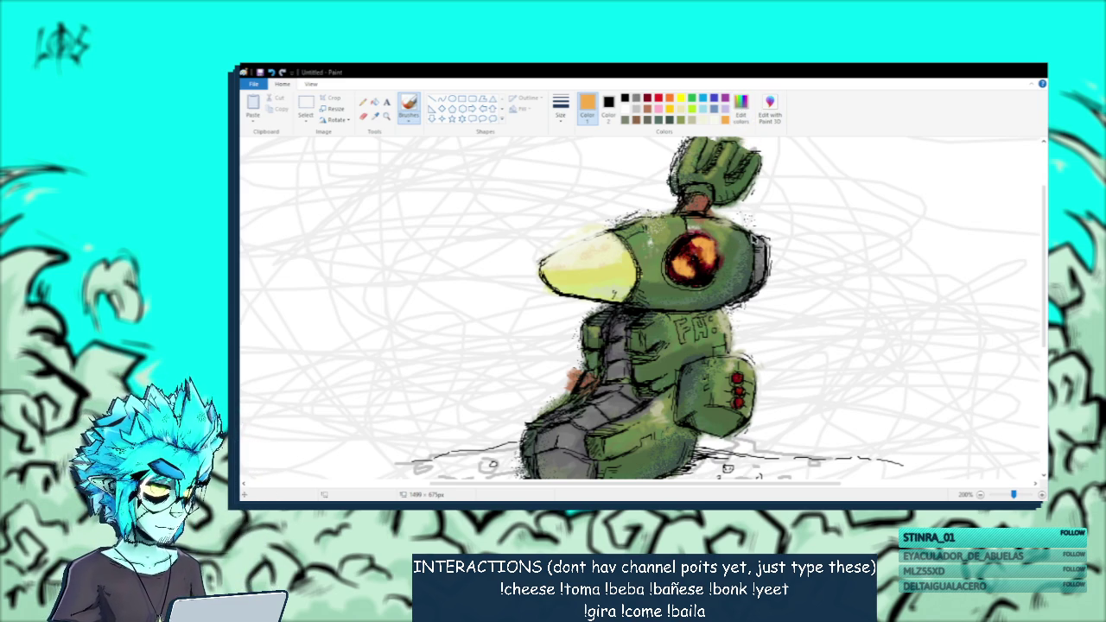
{"action": "left_click_drag", "start_coordinate": [708, 243], "coordinate": [734, 276]}
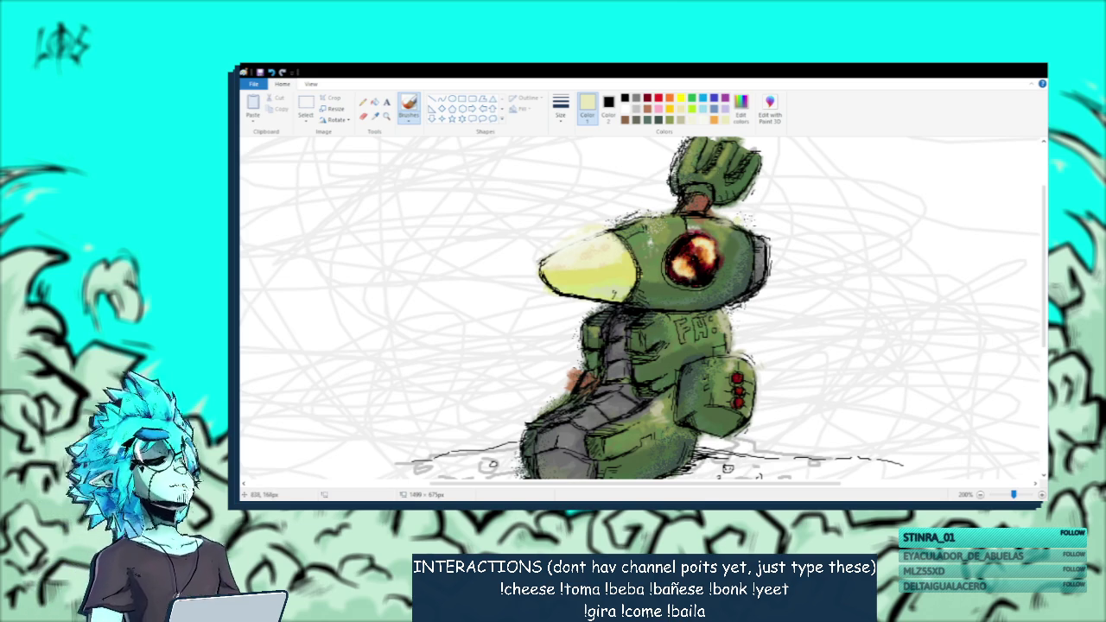
Choose white and try glint strokes on the eye, undoing the long and short streaks.
{"action": "left_click", "coordinate": [741, 101]}
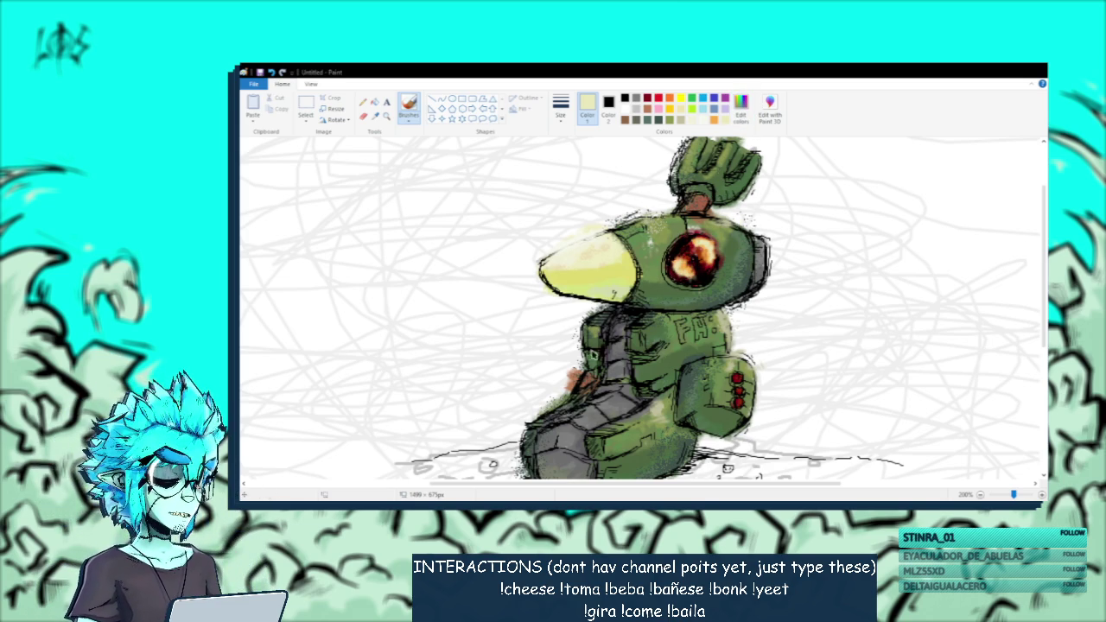
{"action": "left_click_drag", "start_coordinate": [677, 267], "coordinate": [684, 273]}
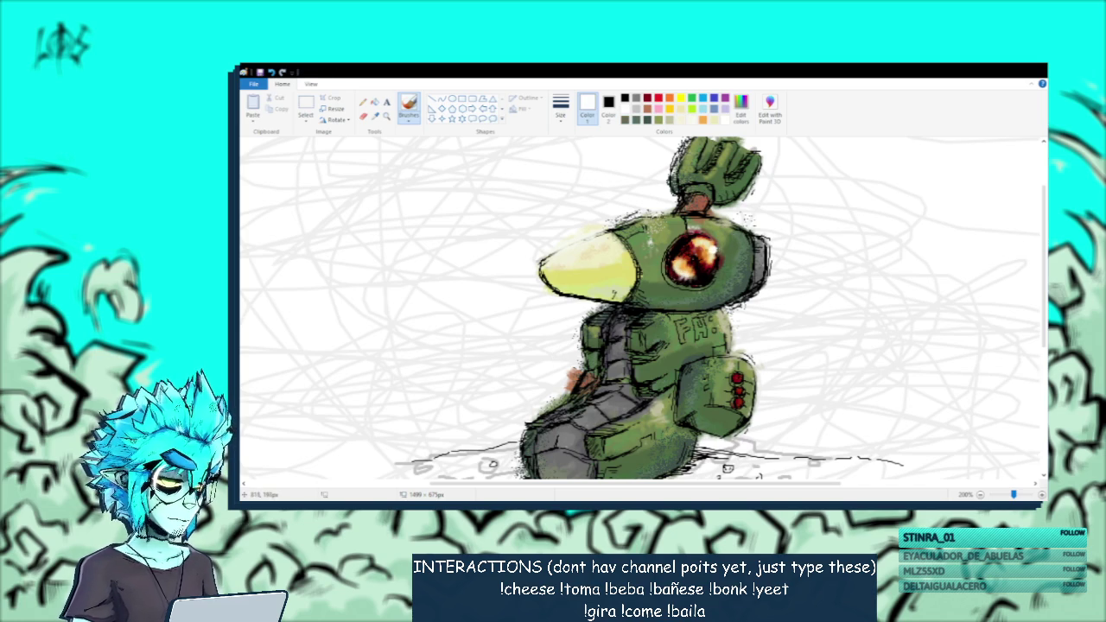
{"action": "left_click_drag", "start_coordinate": [734, 230], "coordinate": [654, 309]}
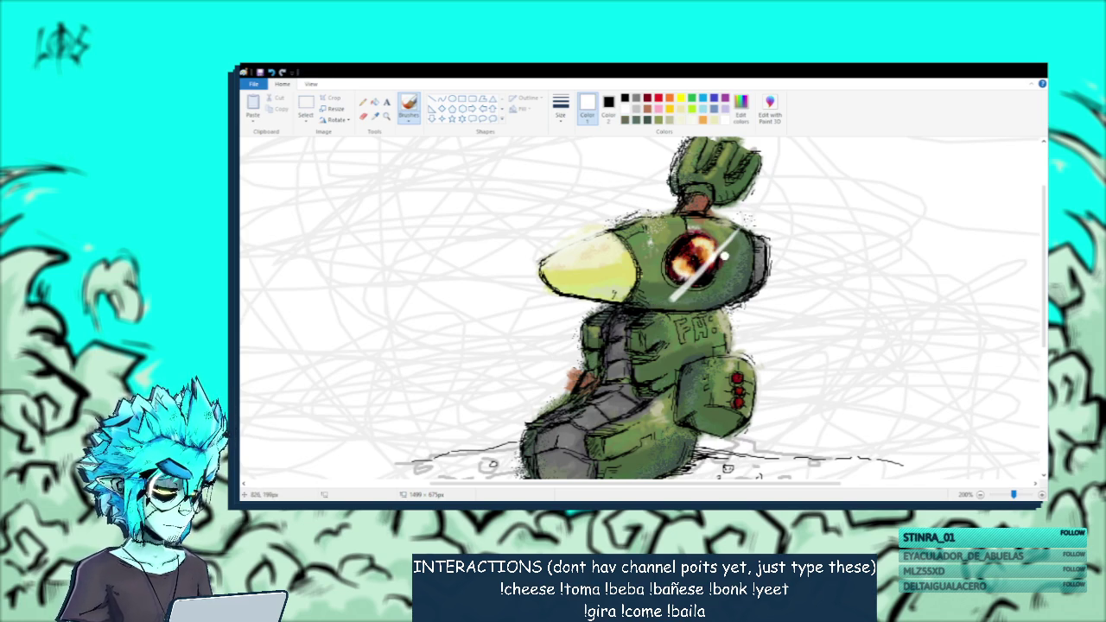
{"action": "key", "text": "ctrl+z"}
{"action": "left_click_drag", "start_coordinate": [735, 226], "coordinate": [715, 258]}
{"action": "key", "text": "ctrl+z"}
Dab white glints on the eye and head, undo a stray dot, and sample the olive green.
{"action": "left_click", "coordinate": [716, 250]}
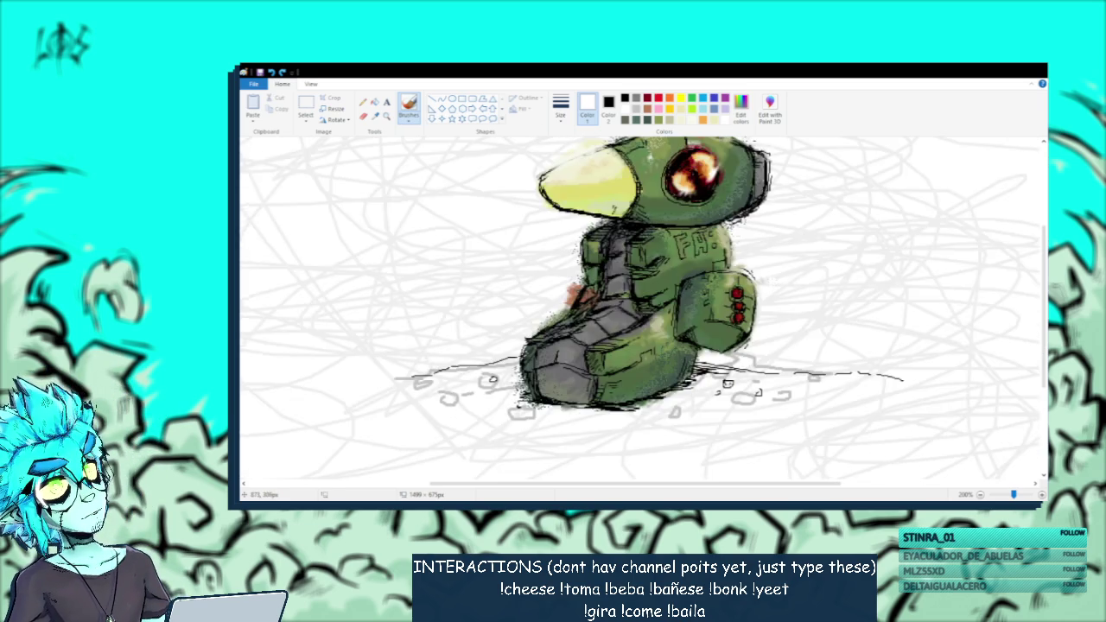
{"action": "left_click", "coordinate": [649, 244]}
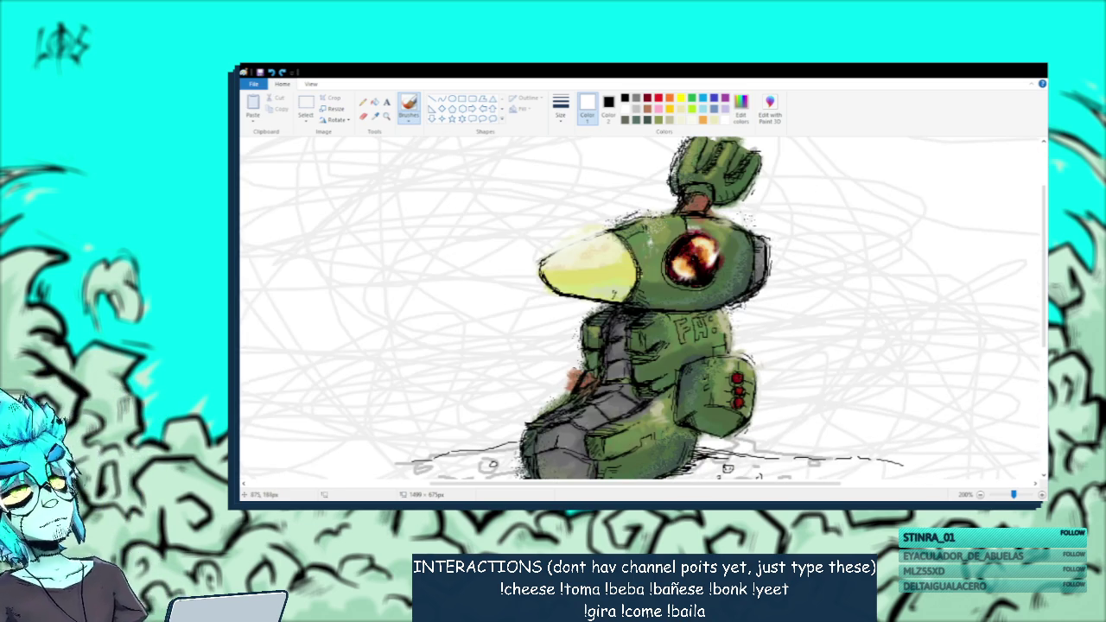
{"action": "left_click", "coordinate": [682, 222]}
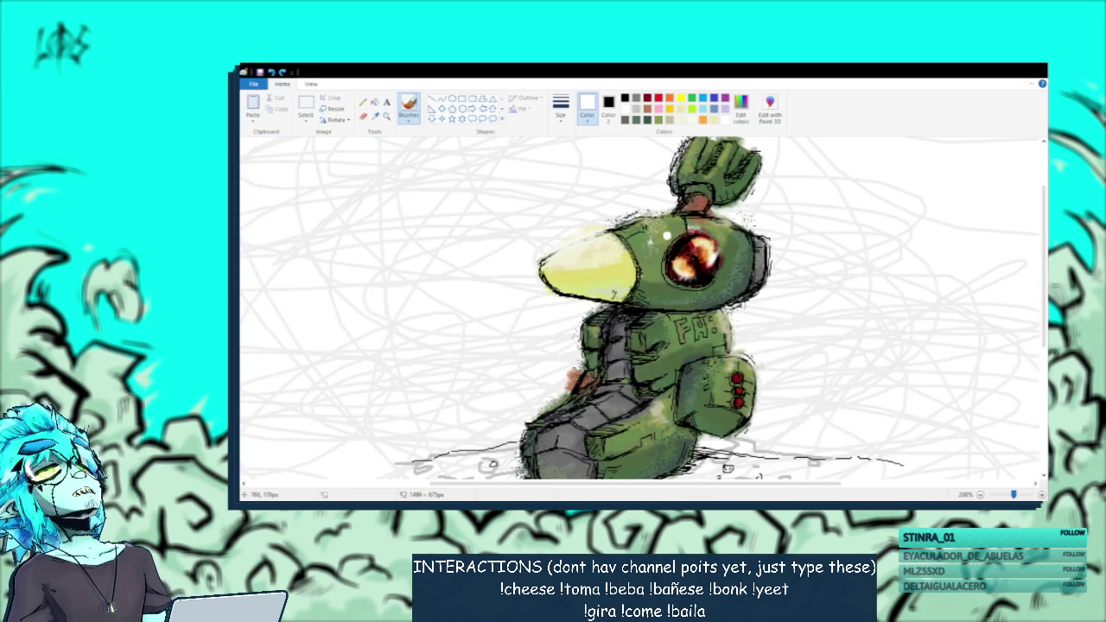
{"action": "left_click", "coordinate": [688, 241]}
{"action": "key", "text": "ctrl+z"}
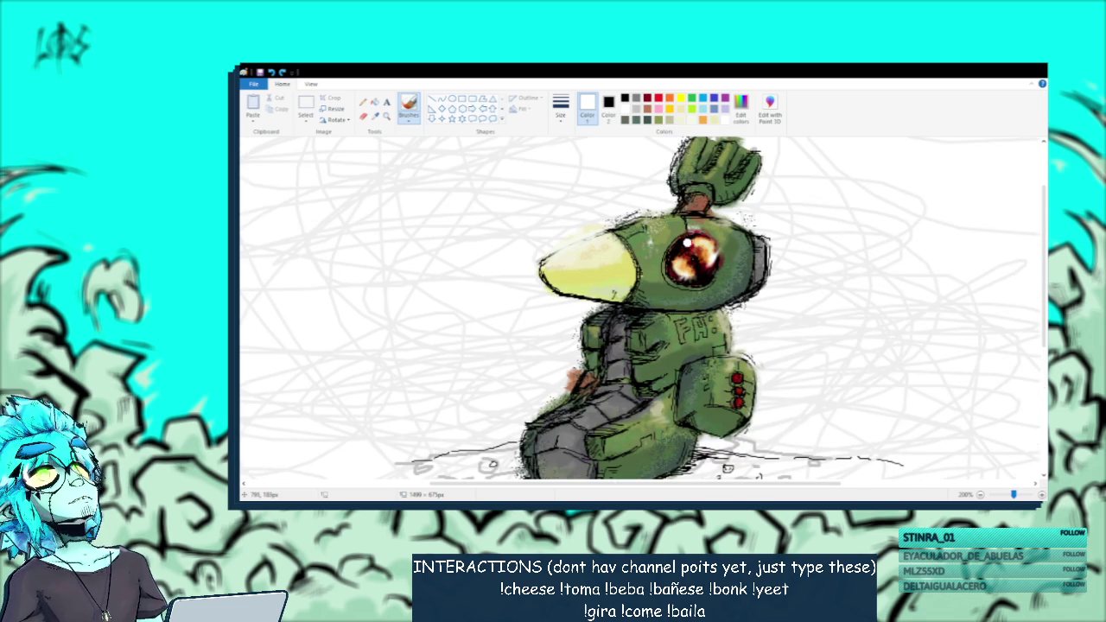
{"action": "left_click", "coordinate": [375, 115]}
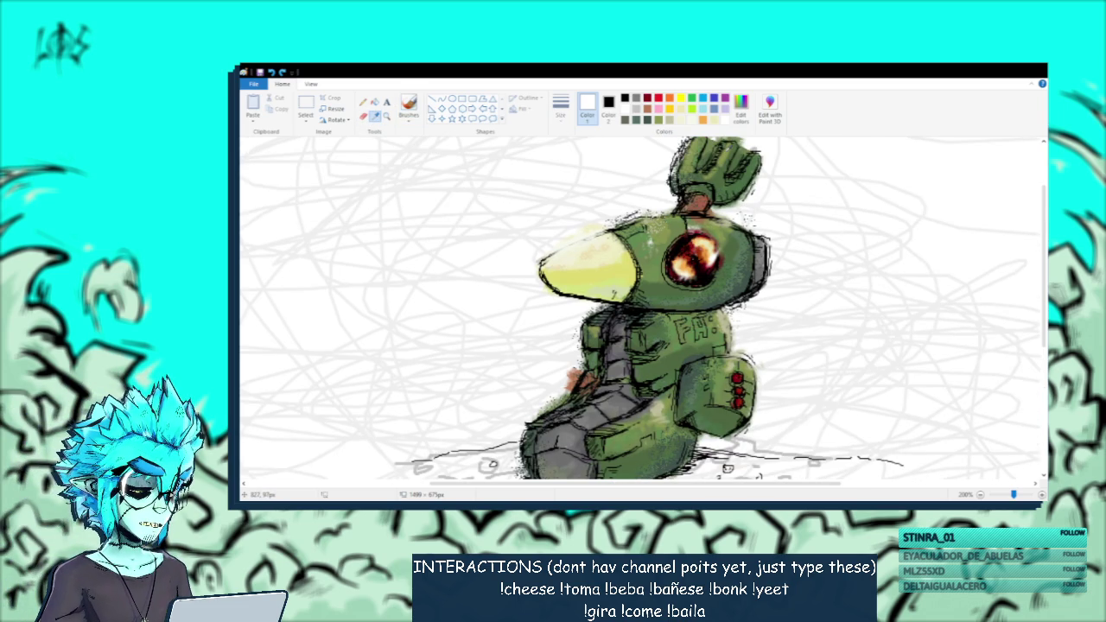
{"action": "left_click", "coordinate": [734, 250]}
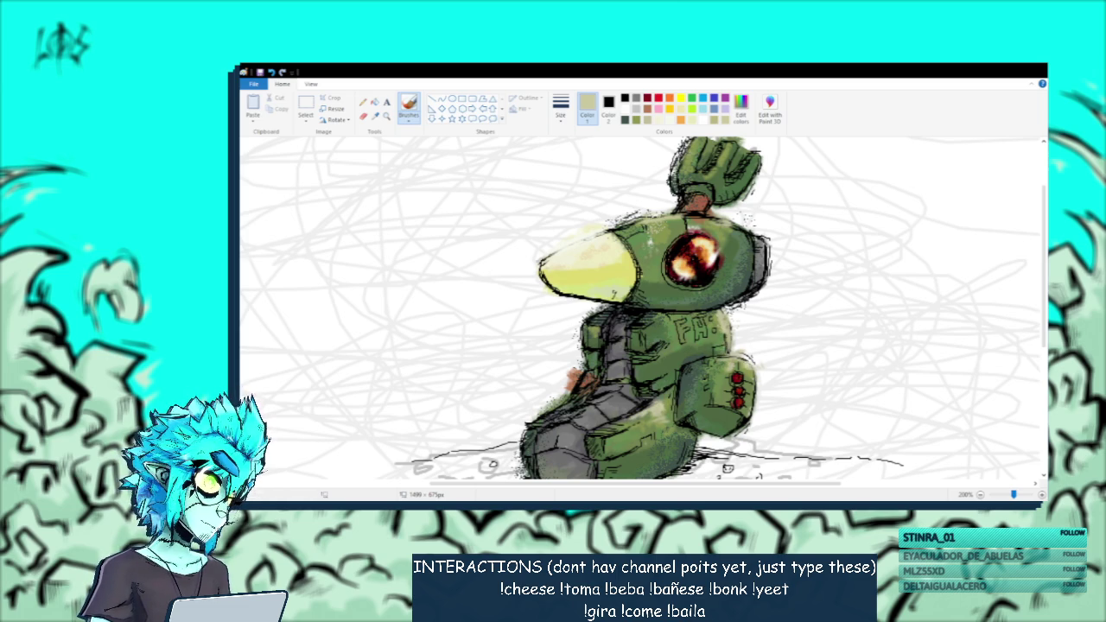
Sample a grey from the robot drawing as the painting colour.
{"action": "scroll", "coordinate": [639, 306], "scroll_direction": "down", "scroll_amount": 3}
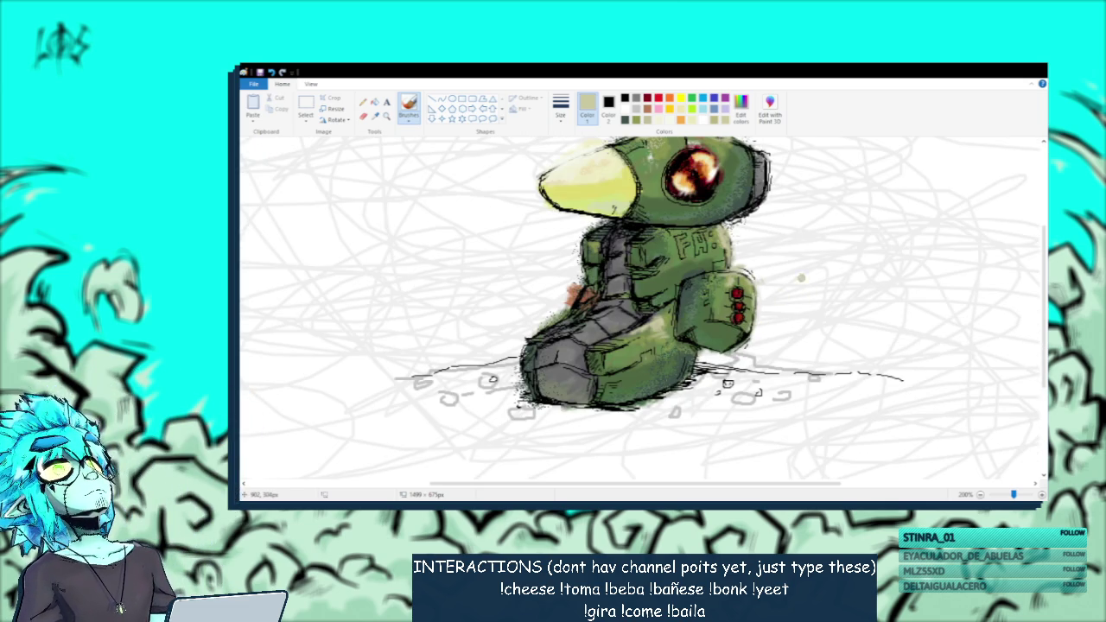
{"action": "scroll", "coordinate": [801, 277], "scroll_direction": "up", "scroll_amount": 3}
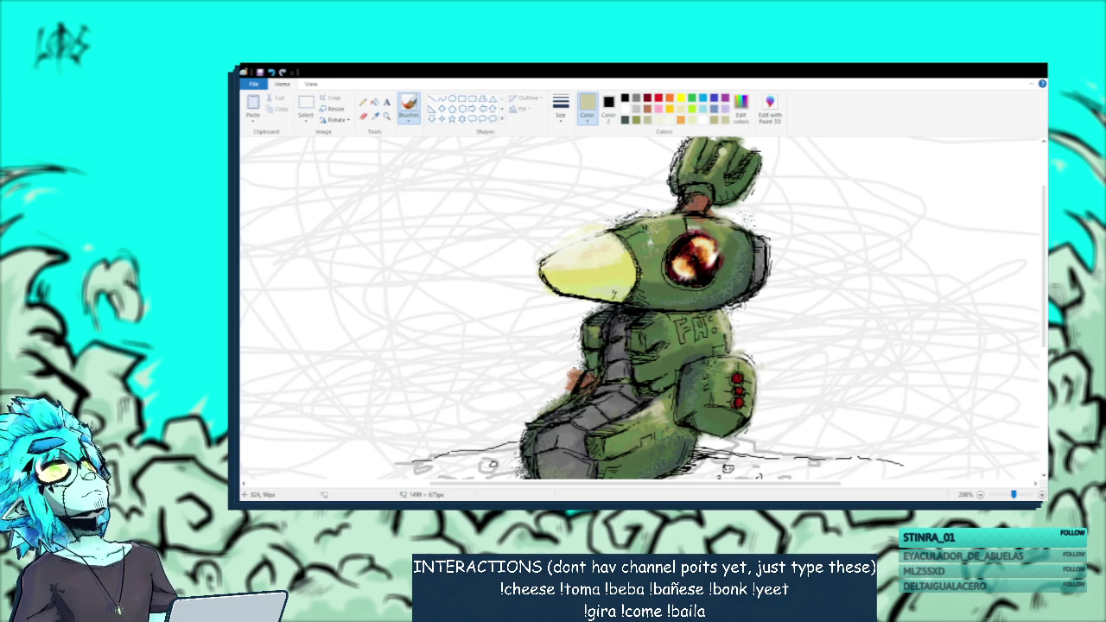
{"action": "scroll", "coordinate": [731, 172], "scroll_direction": "up", "scroll_amount": 2}
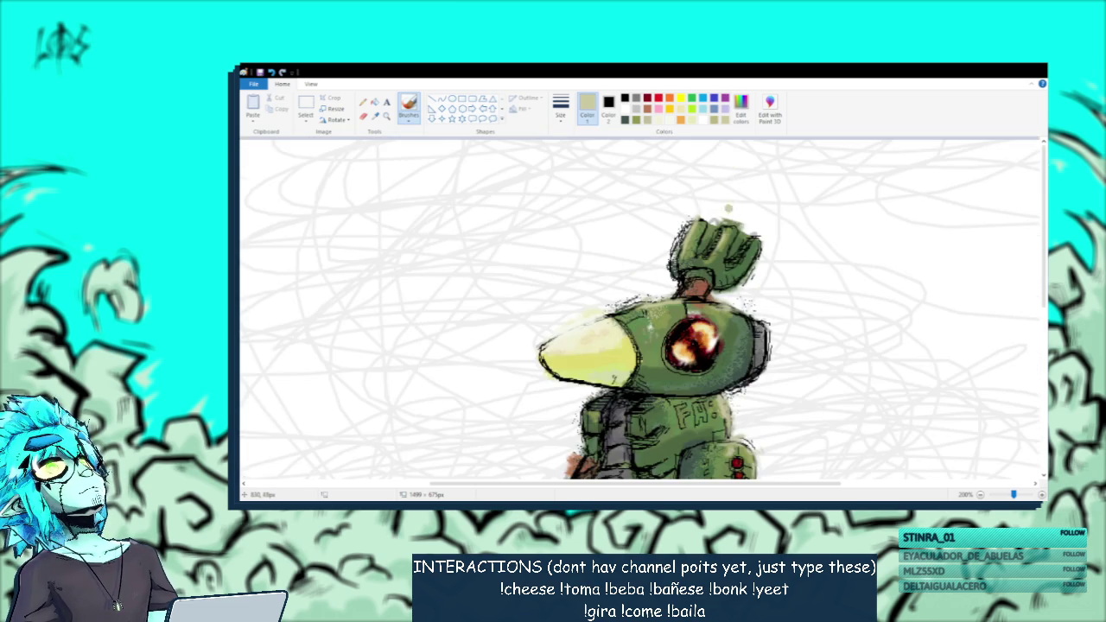
{"action": "scroll", "coordinate": [746, 250], "scroll_direction": "down", "scroll_amount": 4}
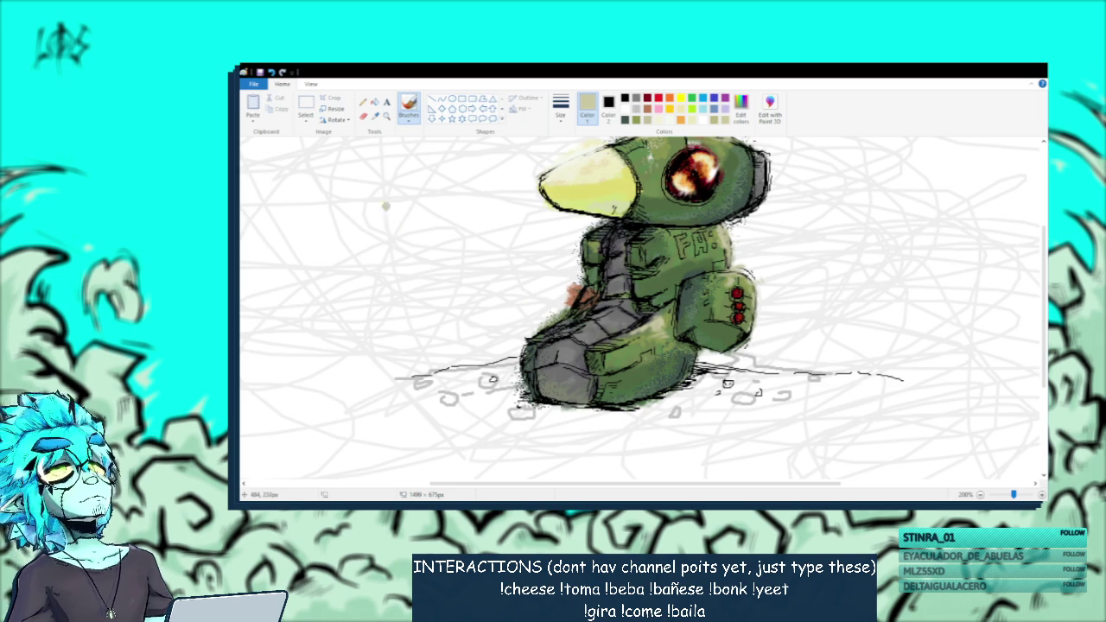
{"action": "left_click", "coordinate": [375, 115]}
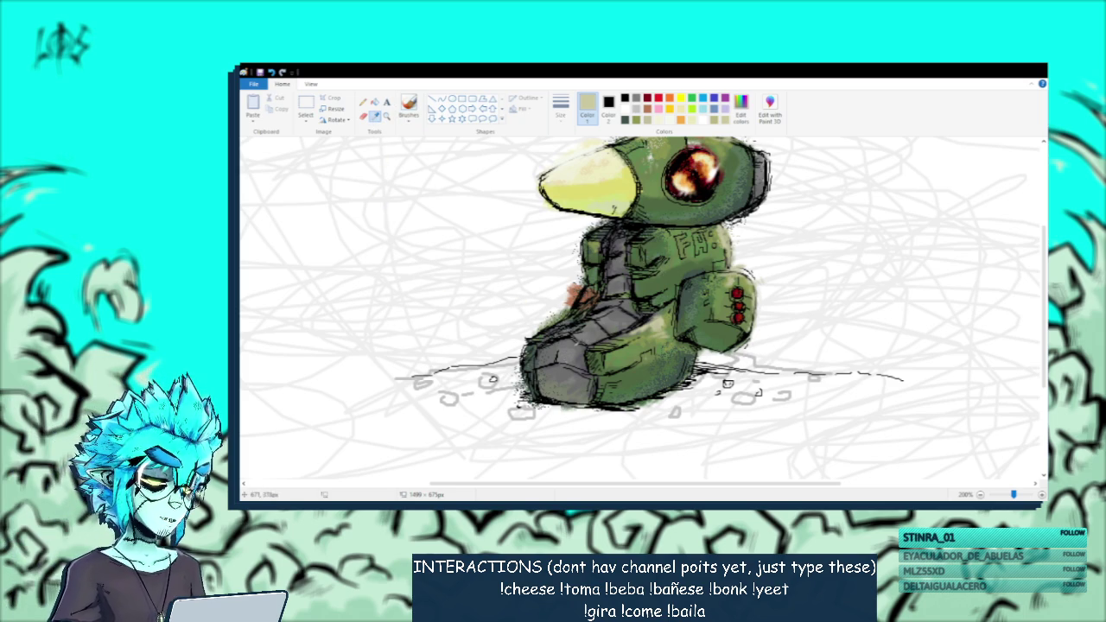
{"action": "left_click", "coordinate": [609, 259]}
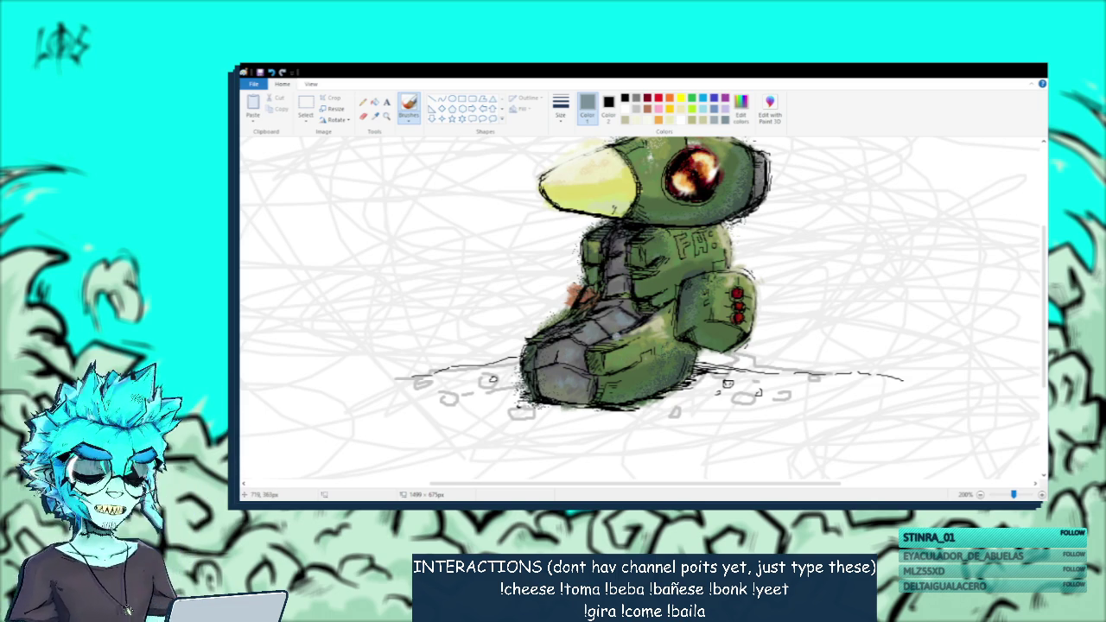
Adjust the zoom and set the painting colour to white.
{"action": "scroll", "coordinate": [622, 294], "scroll_direction": "down", "scroll_amount": 2}
{"action": "scroll", "coordinate": [622, 294], "scroll_direction": "down", "scroll_amount": 2}
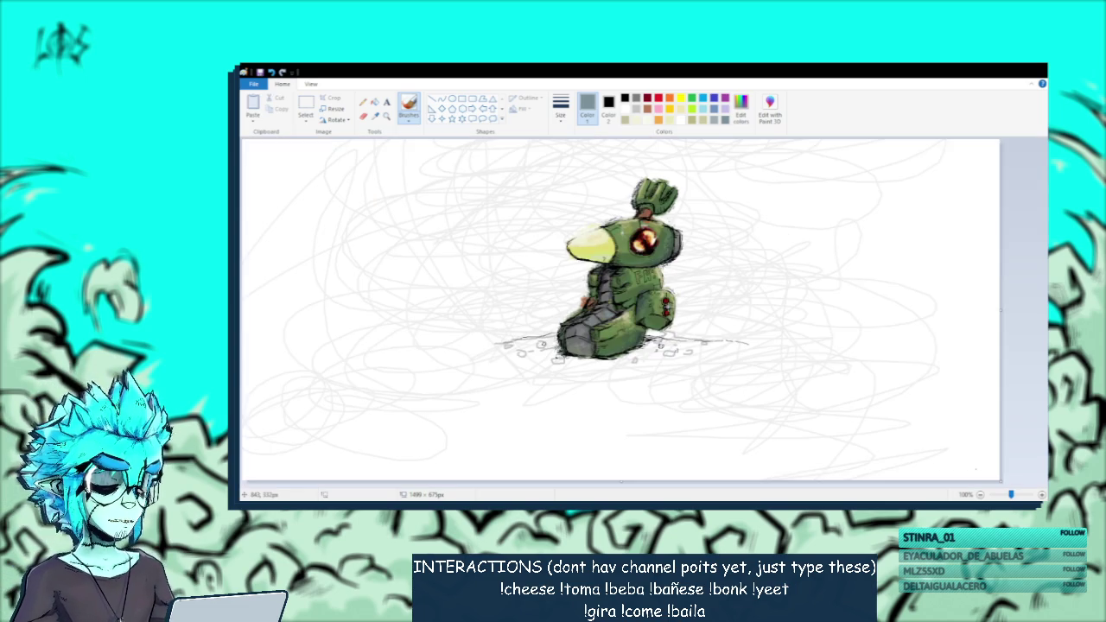
{"action": "scroll", "coordinate": [760, 328], "scroll_direction": "up", "scroll_amount": 2}
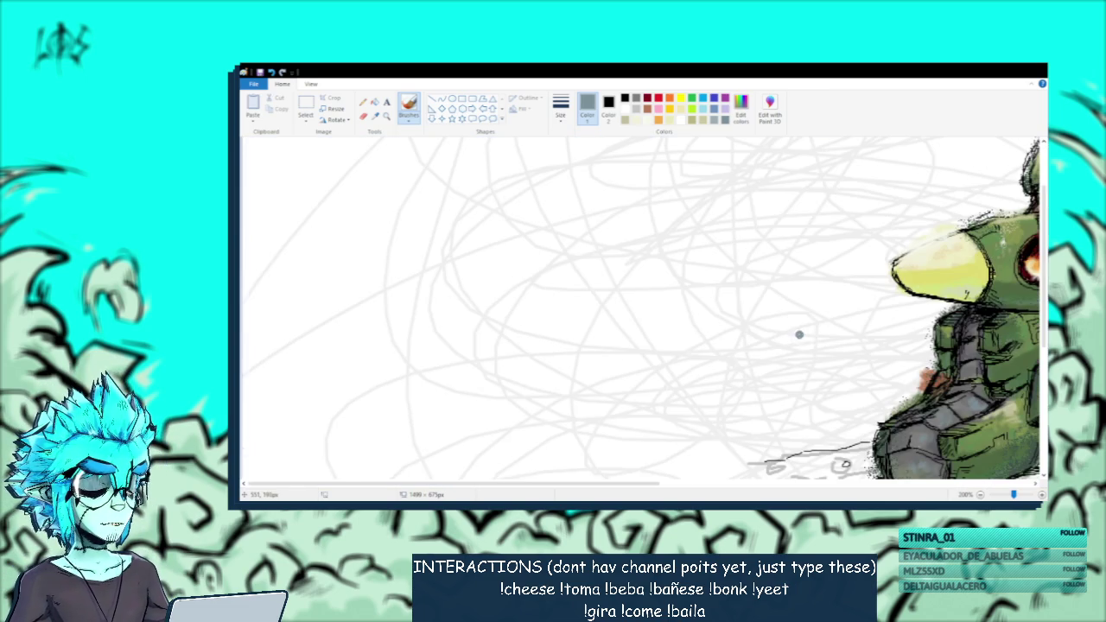
{"action": "left_click_drag", "start_coordinate": [580, 483], "coordinate": [773, 483]}
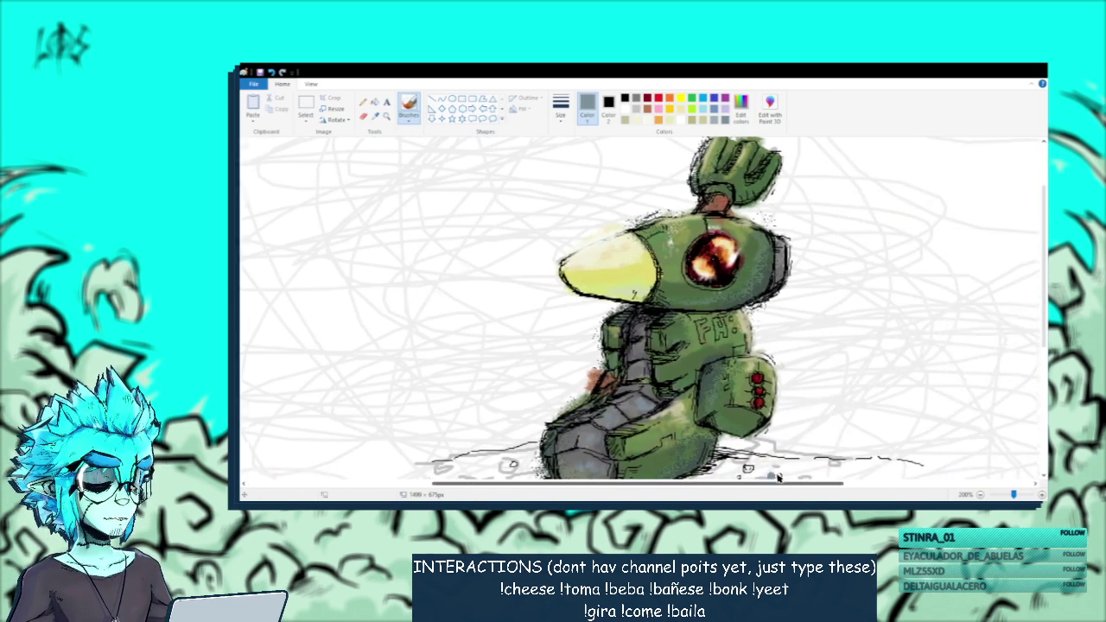
{"action": "scroll", "coordinate": [764, 309], "scroll_direction": "down", "scroll_amount": 3}
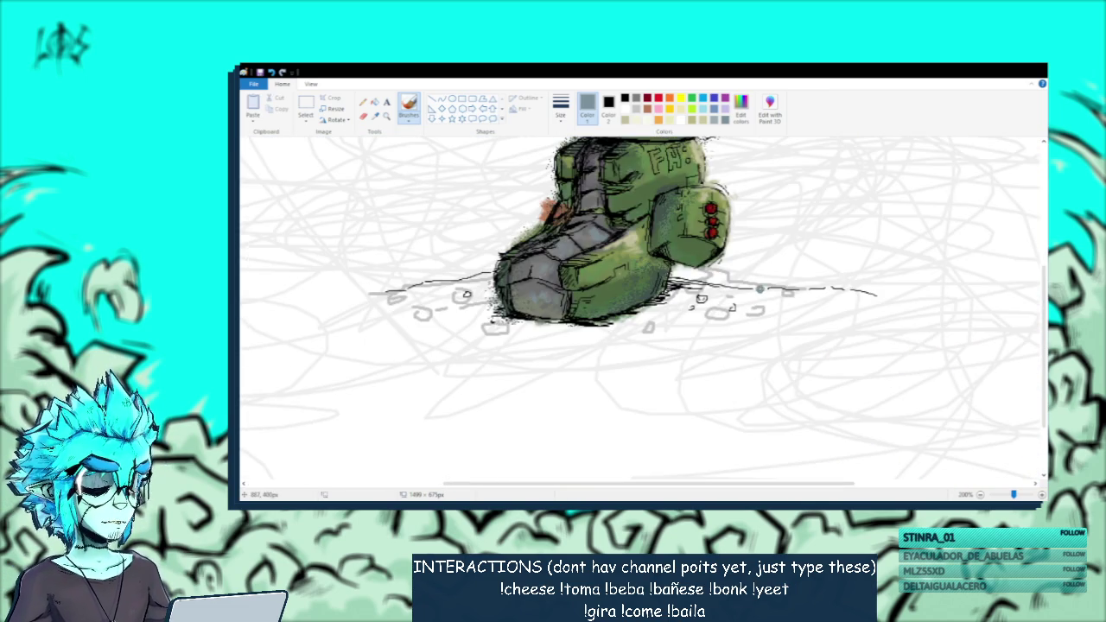
{"action": "scroll", "coordinate": [759, 289], "scroll_direction": "down", "scroll_amount": 2}
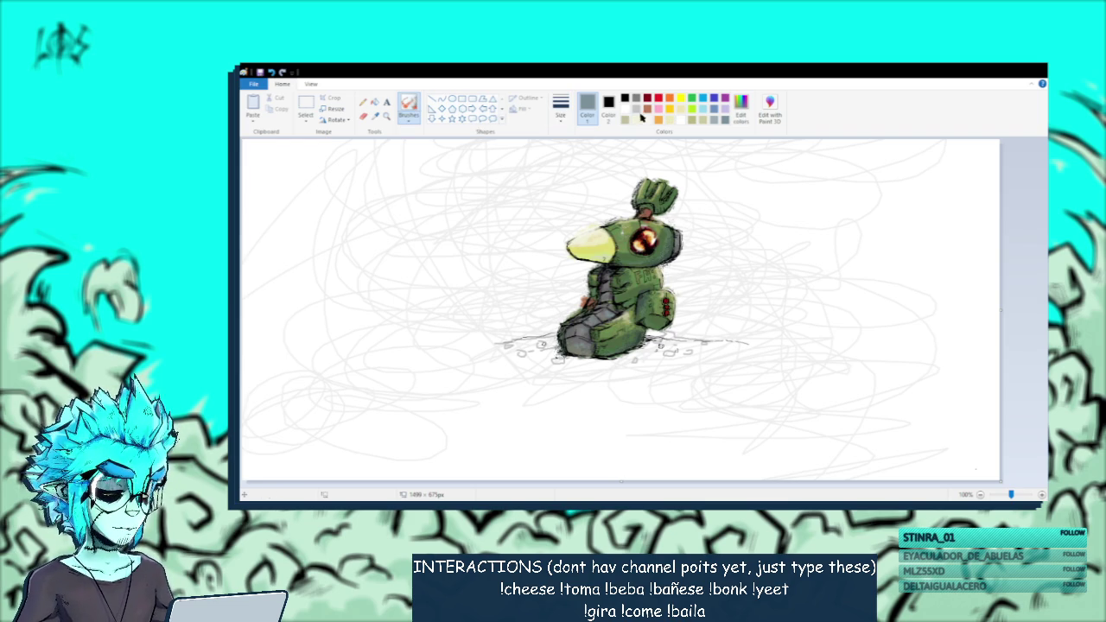
{"action": "left_click", "coordinate": [625, 110]}
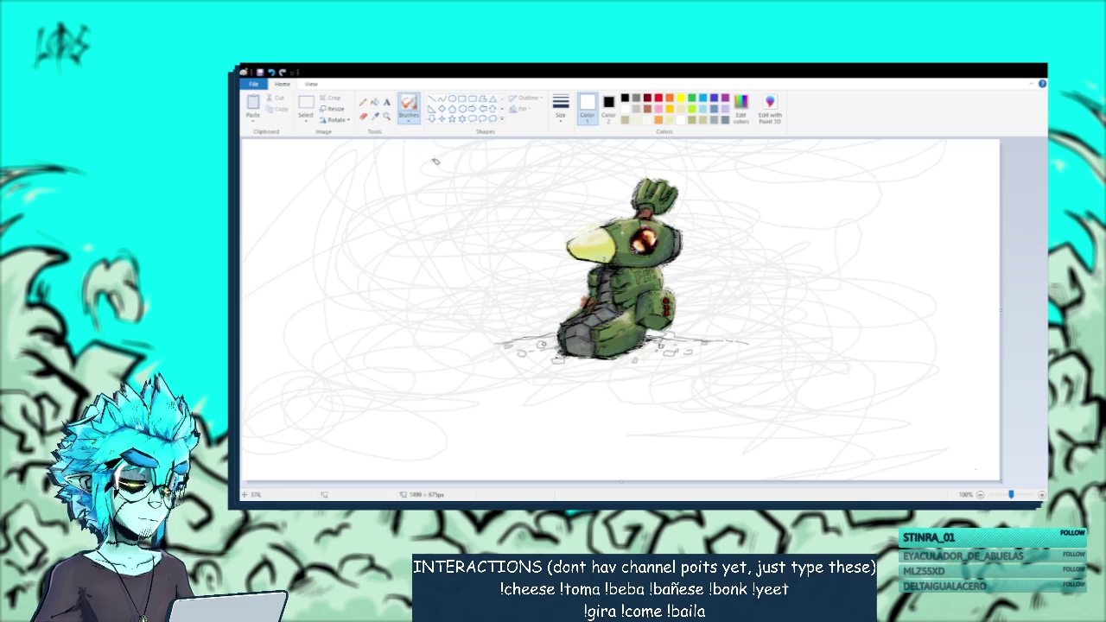
Sample the beak's yellow, then the body's green, and finally a darker green from the robot.
{"action": "left_click", "coordinate": [375, 115]}
{"action": "left_click", "coordinate": [575, 252]}
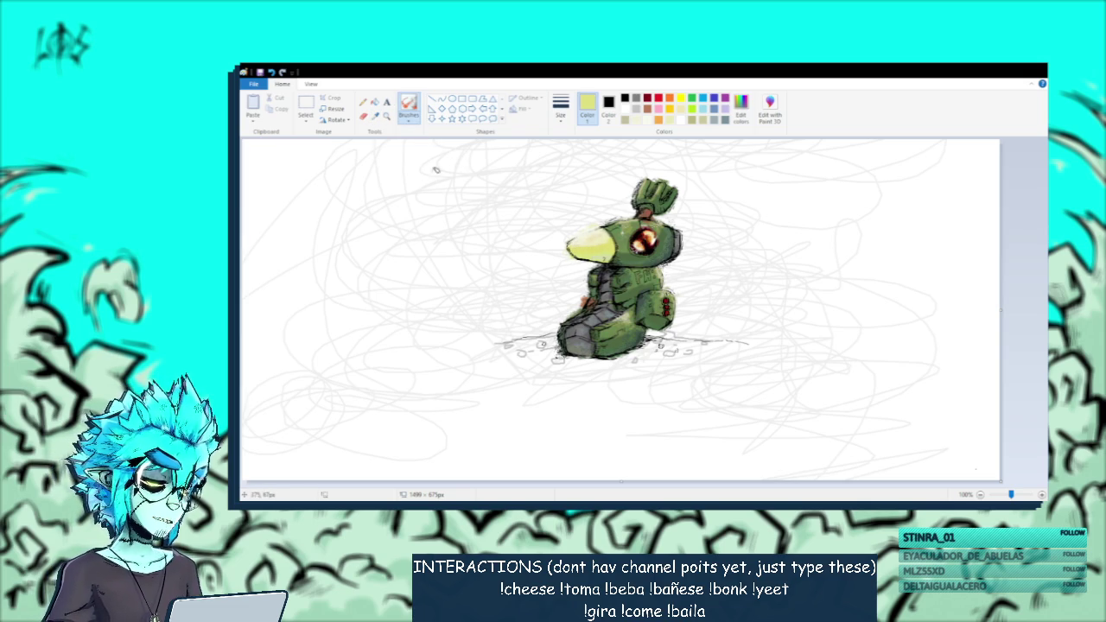
{"action": "left_click", "coordinate": [374, 119]}
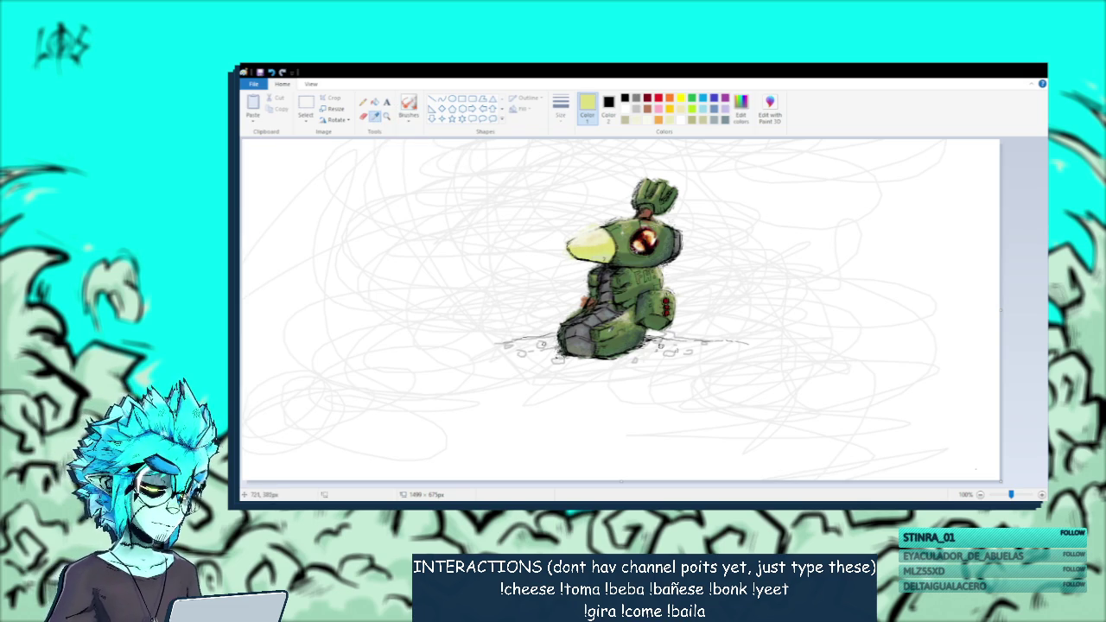
{"action": "left_click", "coordinate": [599, 331]}
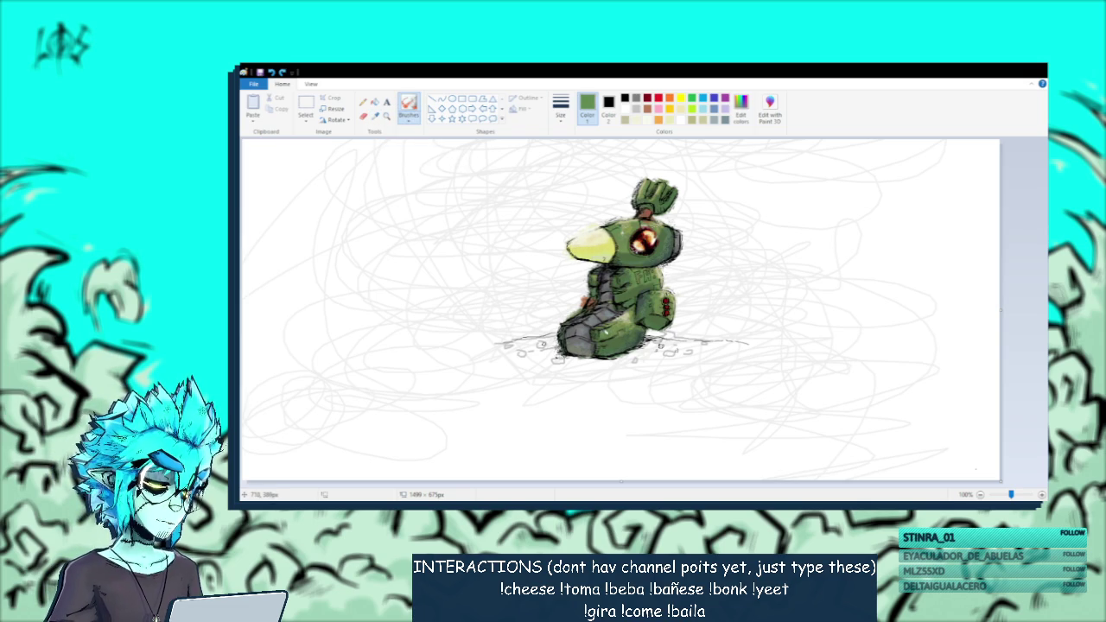
{"action": "left_click", "coordinate": [375, 116]}
{"action": "left_click", "coordinate": [570, 346]}
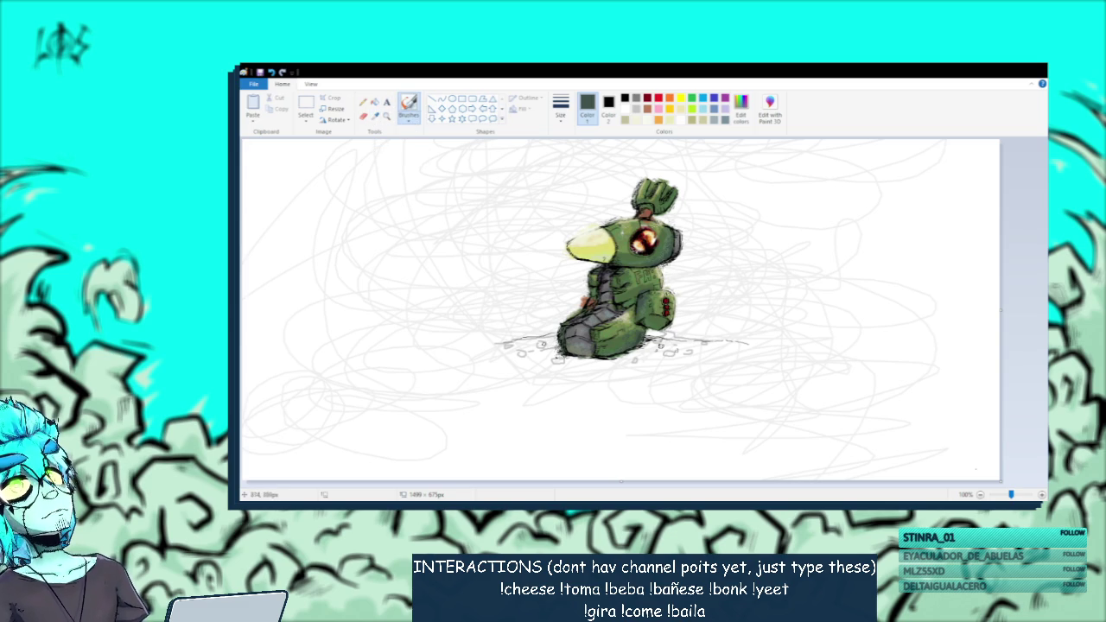
Zoom in, choose black, and begin the signature beside the chest, undoing the misdrawn V-strokes.
{"action": "scroll", "coordinate": [436, 362], "scroll_direction": "up", "scroll_amount": 1}
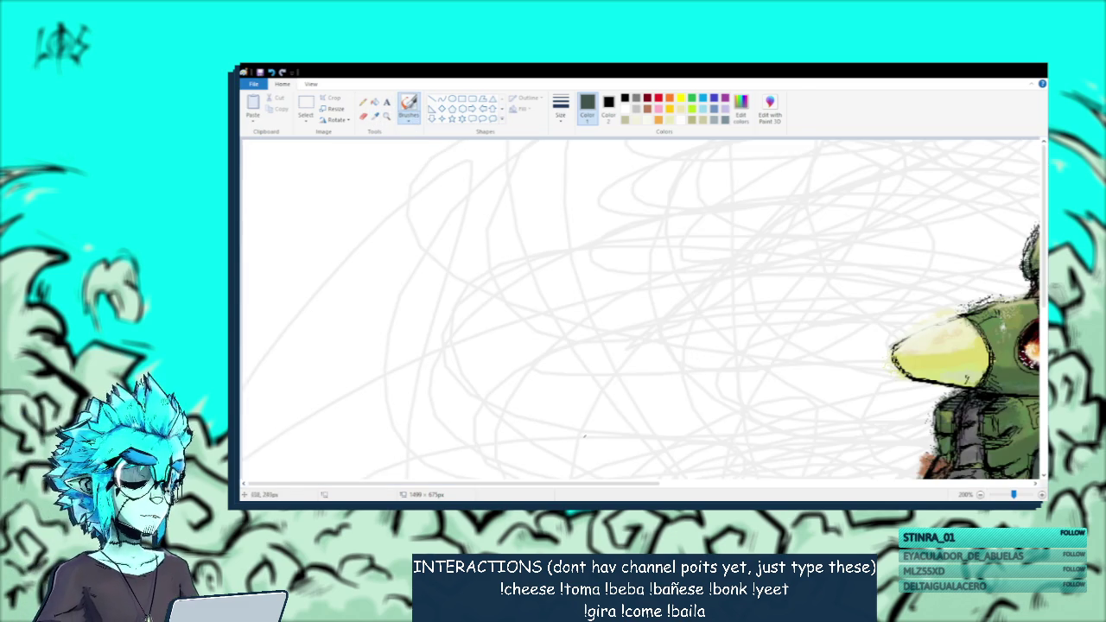
{"action": "left_click_drag", "start_coordinate": [538, 483], "coordinate": [767, 488]}
{"action": "scroll", "coordinate": [605, 346], "scroll_direction": "down", "scroll_amount": 5}
{"action": "left_click", "coordinate": [624, 101]}
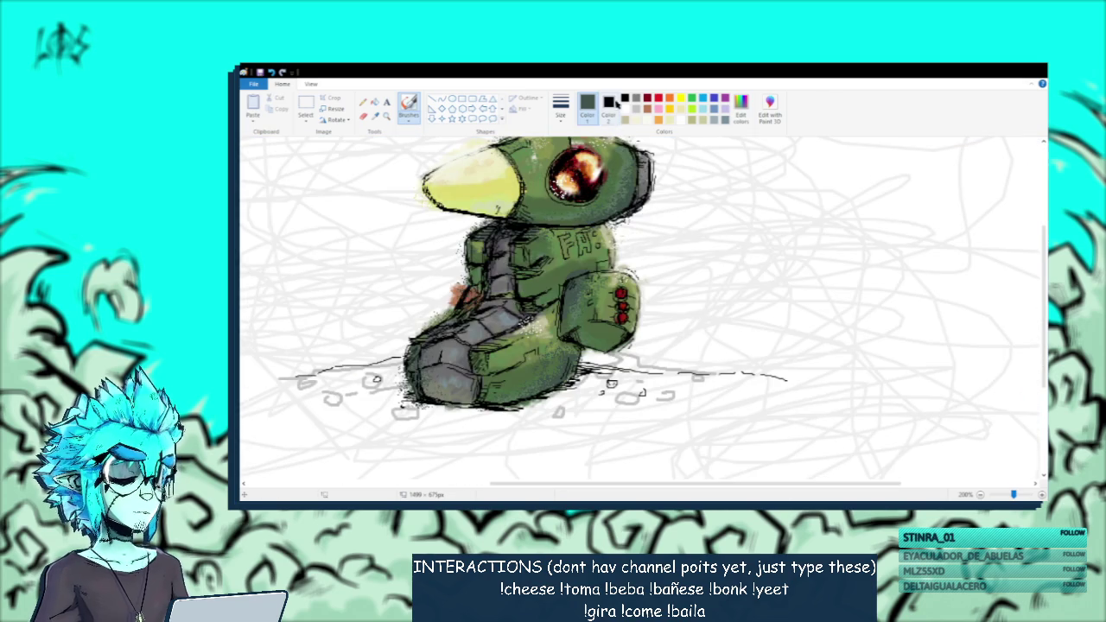
{"action": "scroll", "coordinate": [605, 346], "scroll_direction": "up", "scroll_amount": 1}
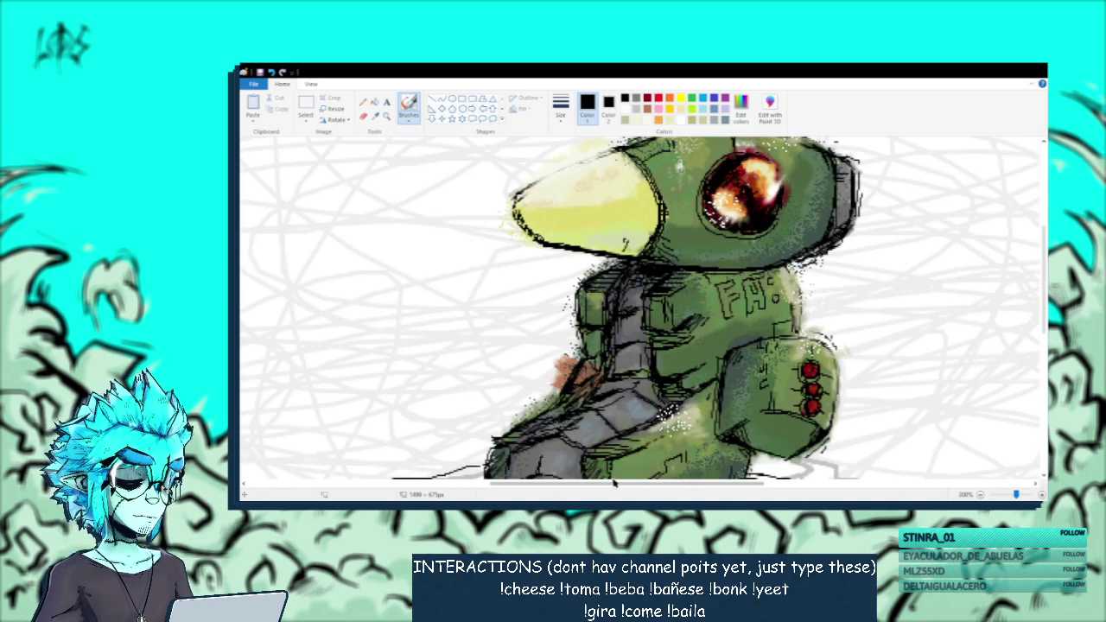
{"action": "left_click_drag", "start_coordinate": [611, 486], "coordinate": [713, 485]}
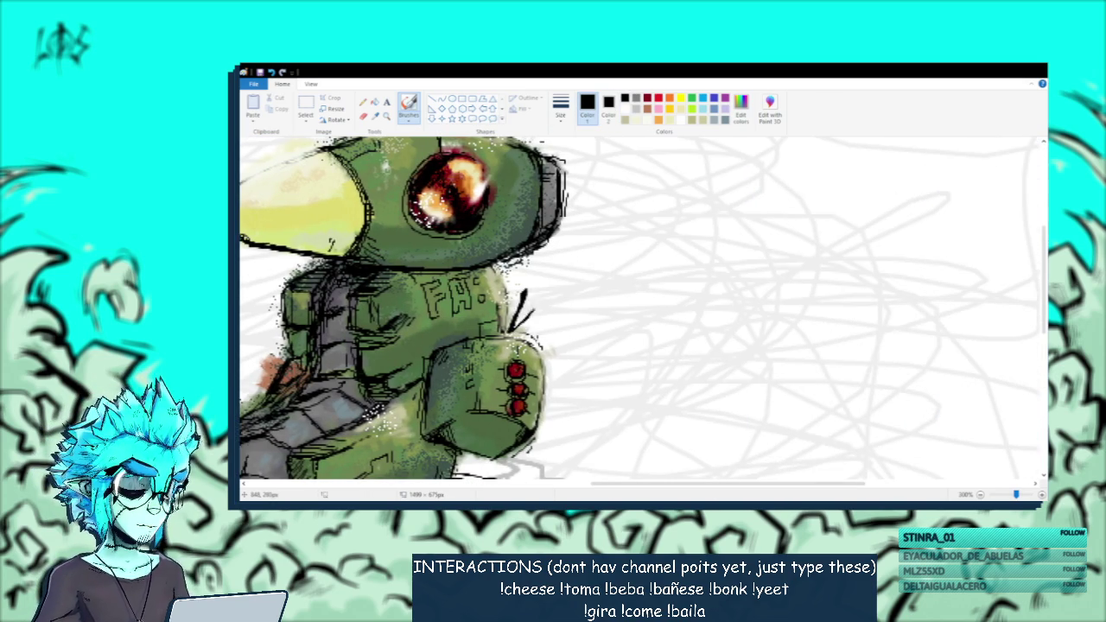
{"action": "left_click_drag", "start_coordinate": [528, 279], "coordinate": [514, 327]}
{"action": "mouse_move", "coordinate": [518, 313]}
{"action": "left_mouse_down"}
{"action": "mouse_move", "coordinate": [549, 293]}
{"action": "mouse_move", "coordinate": [523, 322]}
{"action": "left_mouse_up"}
{"action": "key", "text": "ctrl+z"}
{"action": "key", "text": "ctrl+z"}
Draw the signature's round letter, vertical stroke and horizontal top bar, undoing the stray tail.
{"action": "mouse_move", "coordinate": [559, 282]}
{"action": "left_mouse_down"}
{"action": "mouse_move", "coordinate": [546, 317]}
{"action": "mouse_move", "coordinate": [561, 278]}
{"action": "left_mouse_up"}
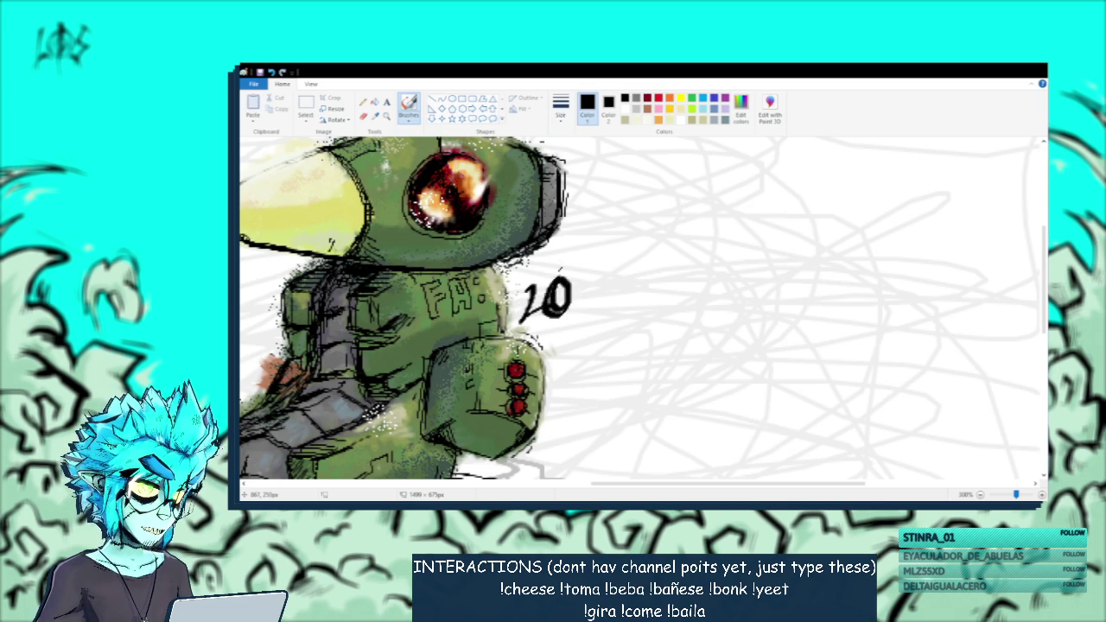
{"action": "left_click_drag", "start_coordinate": [559, 280], "coordinate": [553, 342]}
{"action": "key", "text": "ctrl+z"}
{"action": "left_click_drag", "start_coordinate": [565, 264], "coordinate": [553, 342]}
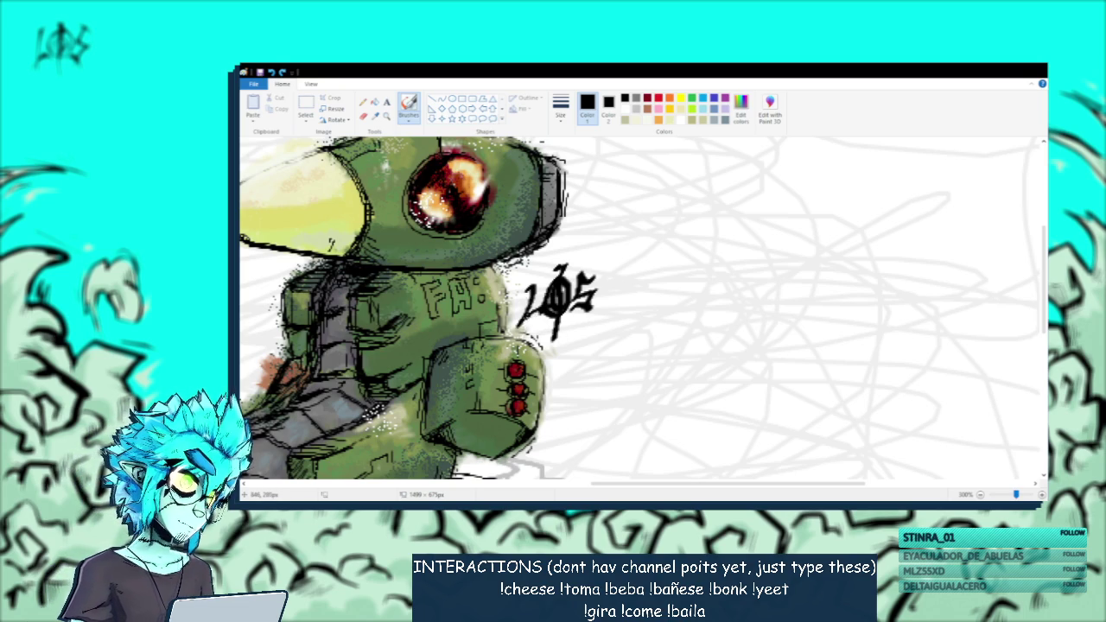
{"action": "mouse_move", "coordinate": [561, 313]}
{"action": "left_mouse_down"}
{"action": "mouse_move", "coordinate": [618, 341]}
{"action": "mouse_move", "coordinate": [562, 326]}
{"action": "left_mouse_up"}
{"action": "key", "text": "ctrl+z"}
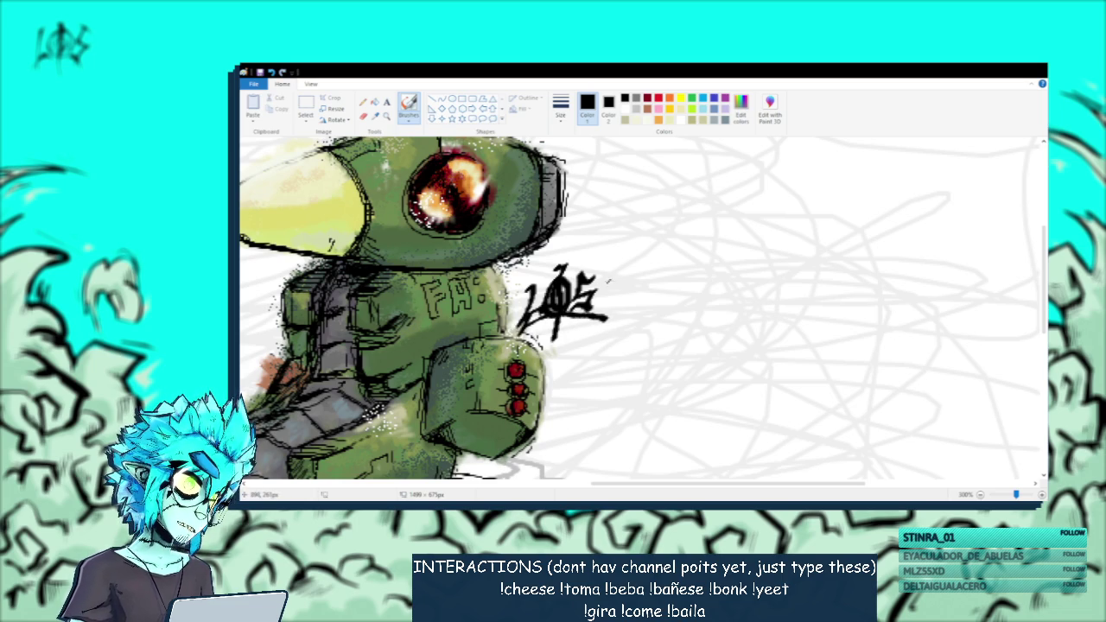
{"action": "left_click_drag", "start_coordinate": [611, 275], "coordinate": [534, 283]}
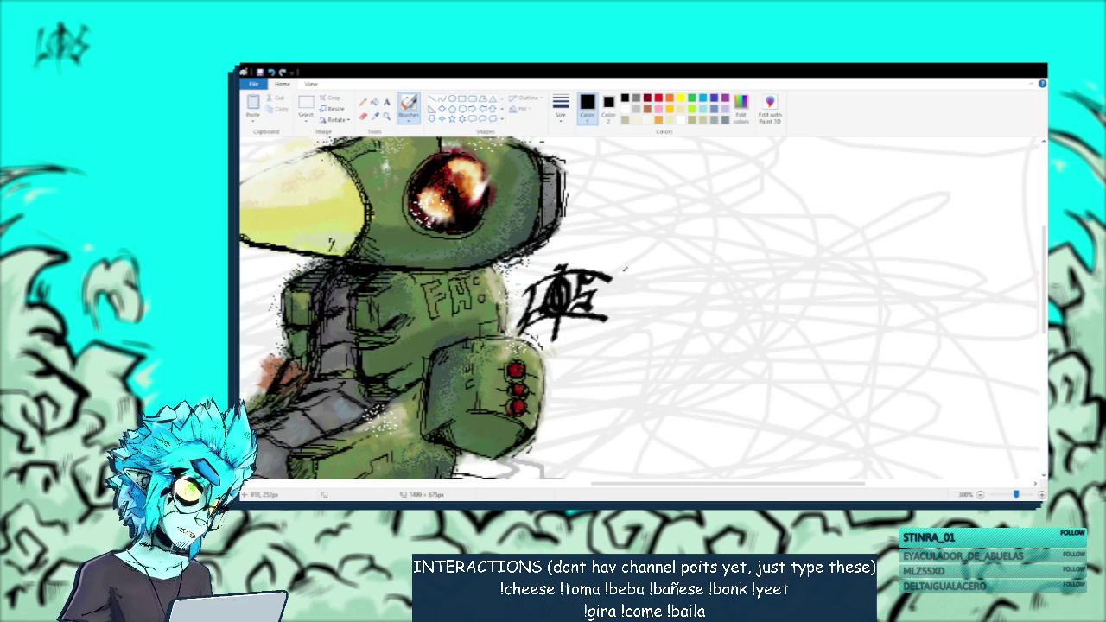
{"action": "scroll", "coordinate": [625, 268], "scroll_direction": "up", "scroll_amount": 1}
{"action": "scroll", "coordinate": [604, 268], "scroll_direction": "down", "scroll_amount": 1}
{"action": "scroll", "coordinate": [539, 265], "scroll_direction": "down", "scroll_amount": 1}
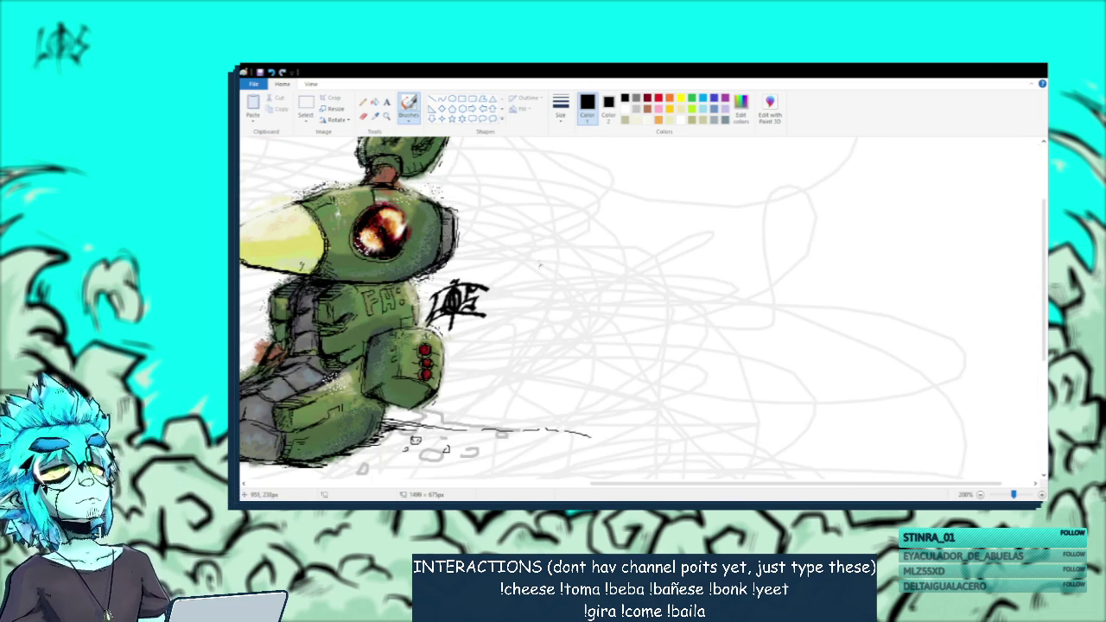
{"action": "left_click_drag", "start_coordinate": [674, 484], "coordinate": [576, 488]}
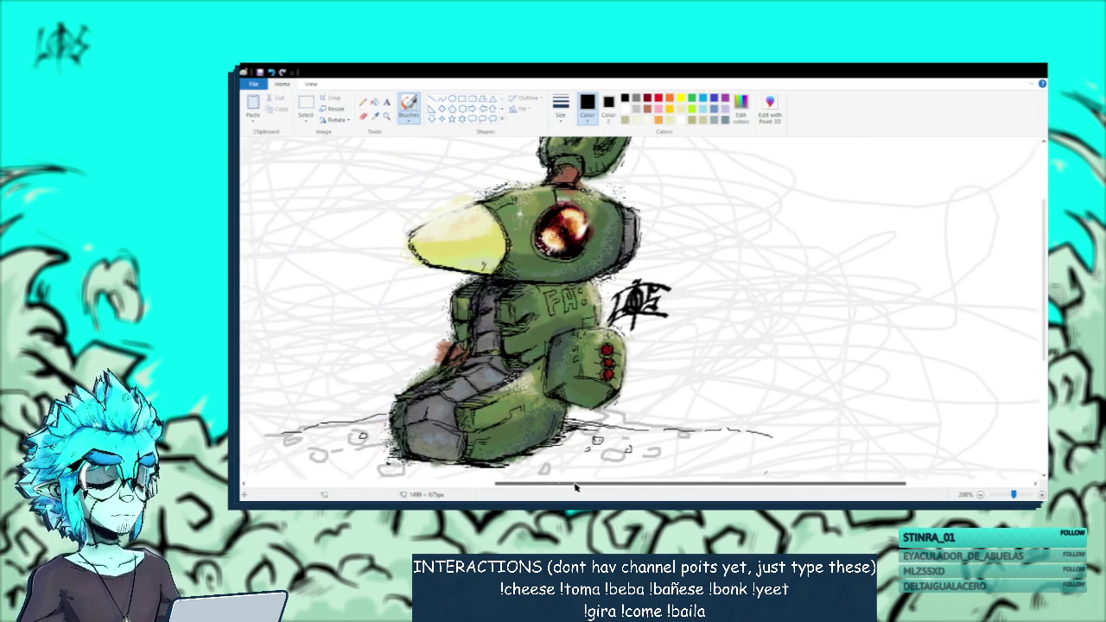
{"action": "scroll", "coordinate": [605, 432], "scroll_direction": "up", "scroll_amount": 1}
{"action": "scroll", "coordinate": [656, 389], "scroll_direction": "down", "scroll_amount": 2}
{"action": "scroll", "coordinate": [729, 332], "scroll_direction": "up", "scroll_amount": 1}
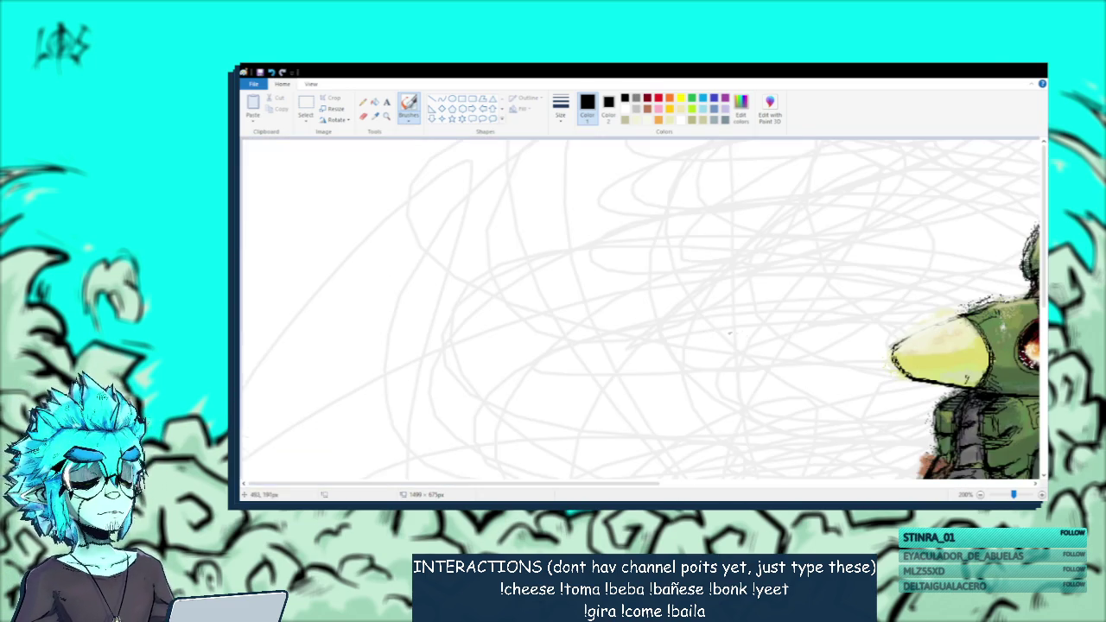
{"action": "left_click_drag", "start_coordinate": [616, 486], "coordinate": [790, 486]}
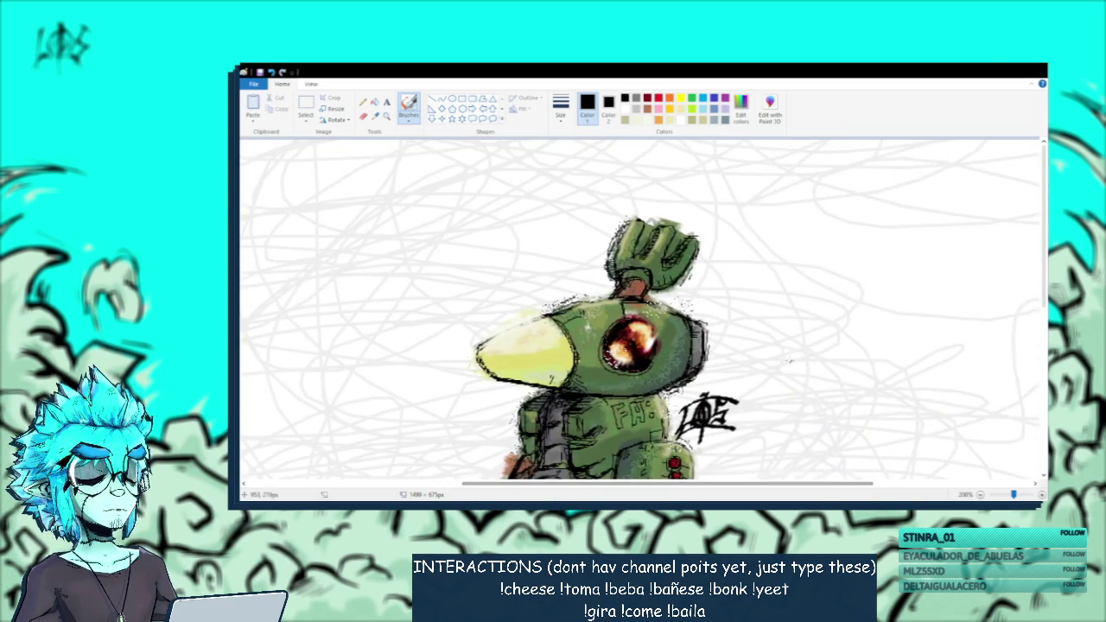
{"action": "scroll", "coordinate": [788, 360], "scroll_direction": "down", "scroll_amount": 1}
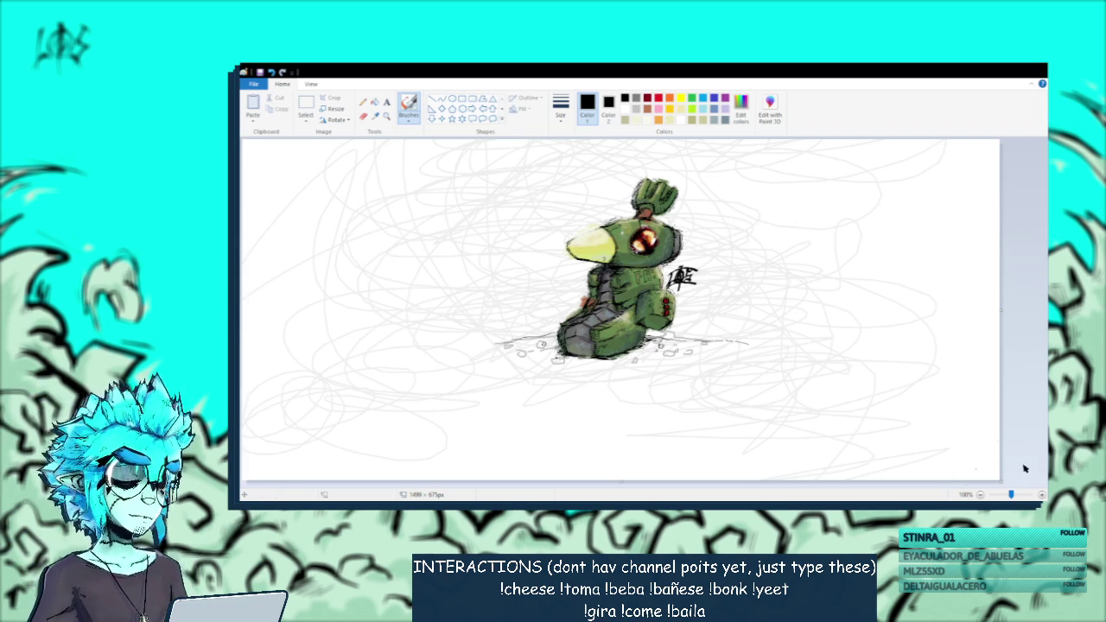
{"action": "left_click_drag", "start_coordinate": [1013, 494], "coordinate": [1019, 490]}
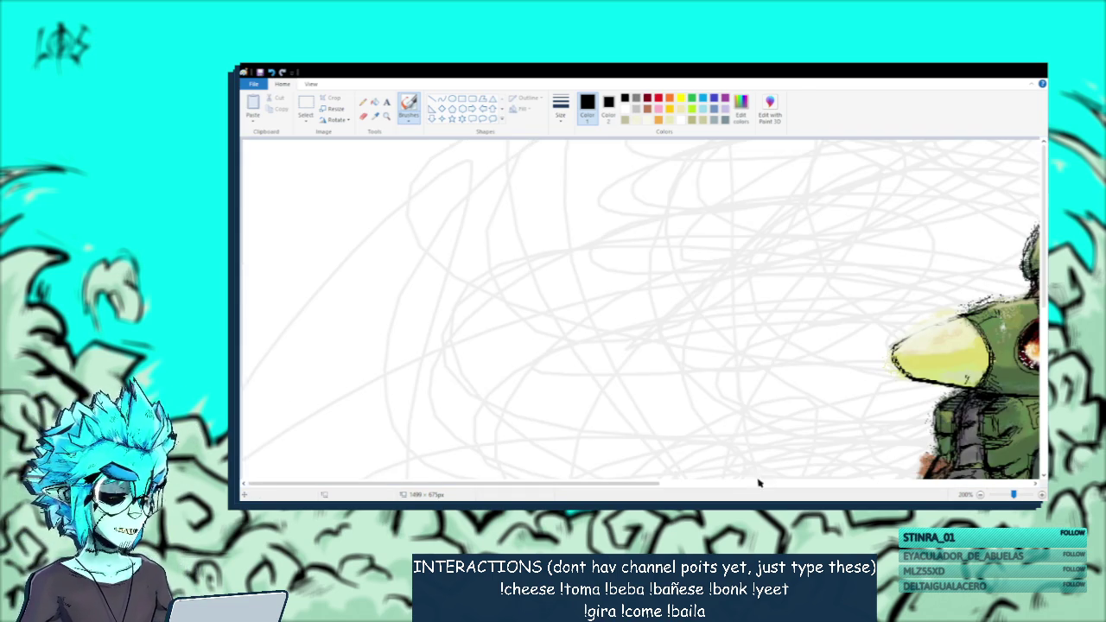
{"action": "left_click_drag", "start_coordinate": [558, 482], "coordinate": [704, 482]}
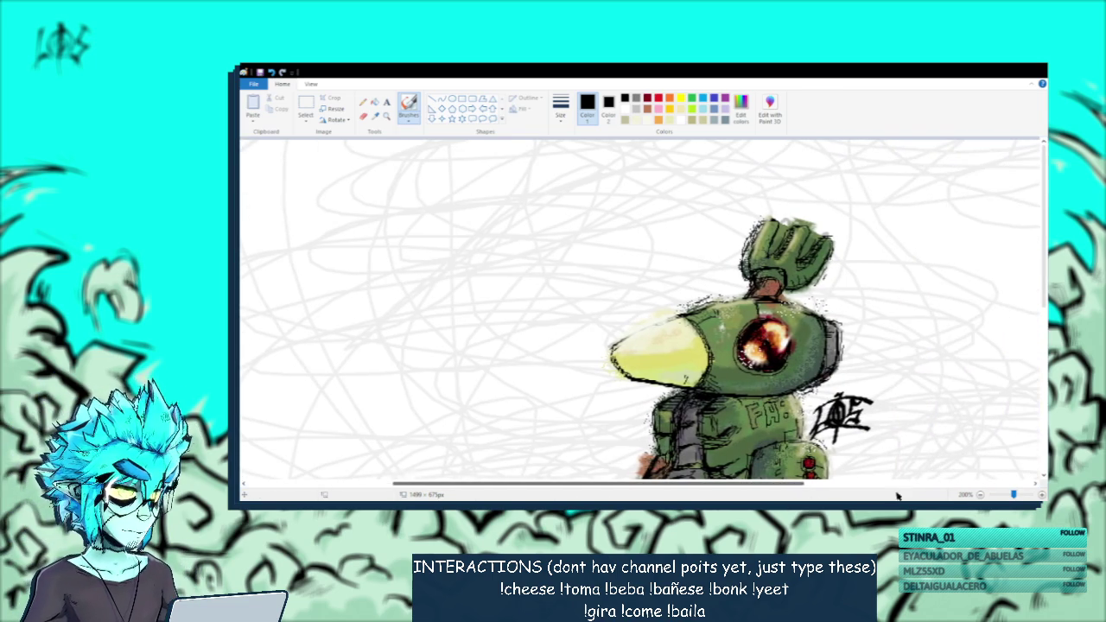
{"action": "left_click", "coordinate": [985, 496]}
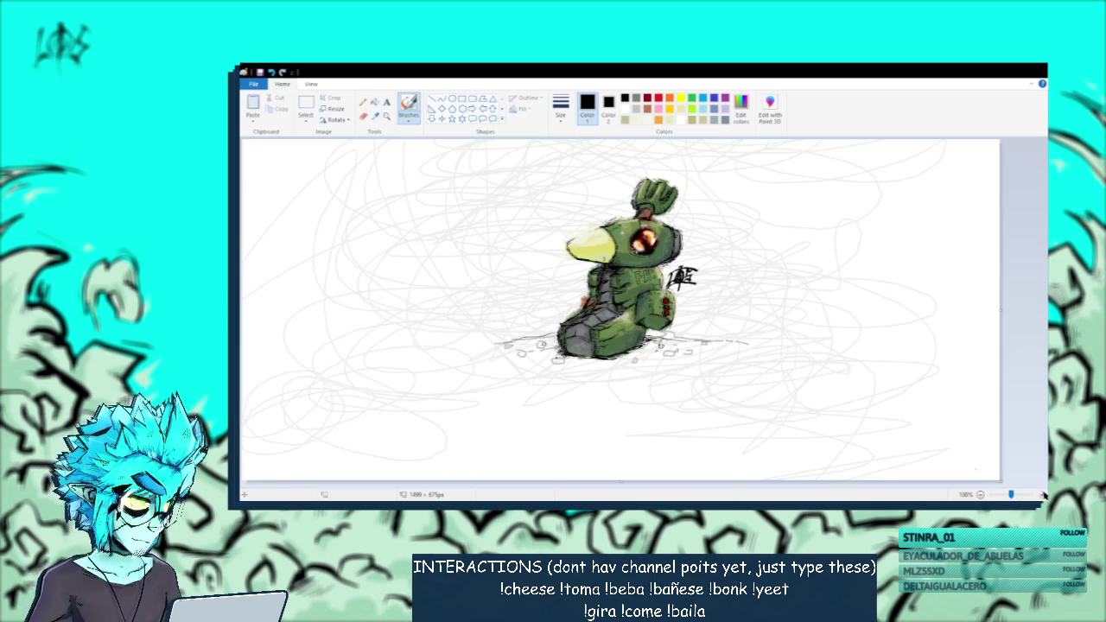
{"action": "left_click", "coordinate": [1015, 496]}
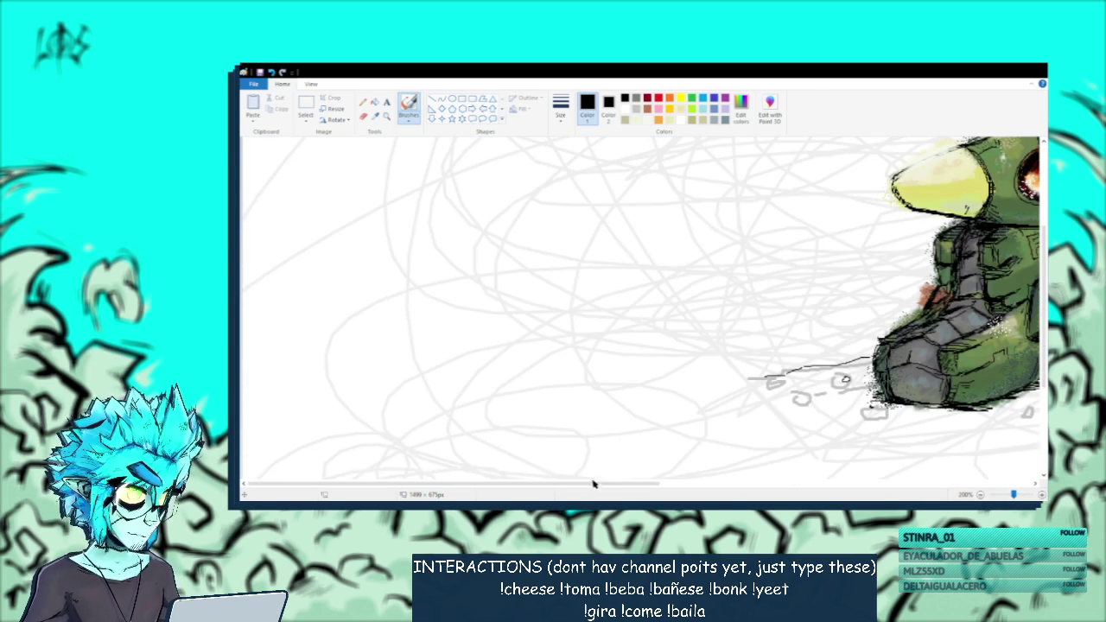
{"action": "left_click_drag", "start_coordinate": [592, 484], "coordinate": [705, 484]}
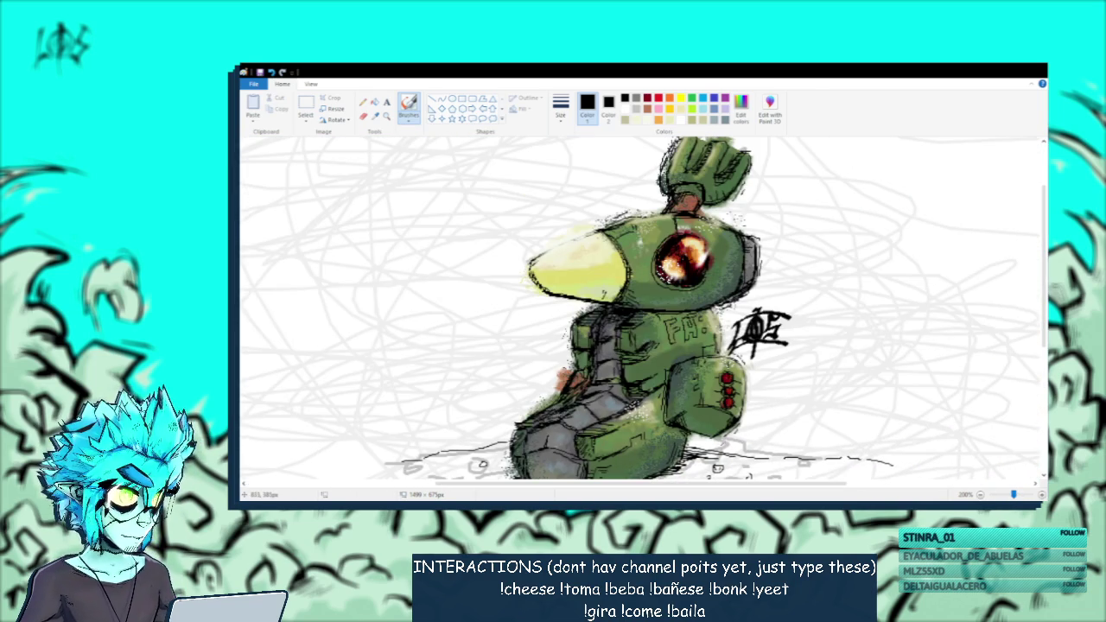
{"action": "left_click_drag", "start_coordinate": [640, 484], "coordinate": [606, 484]}
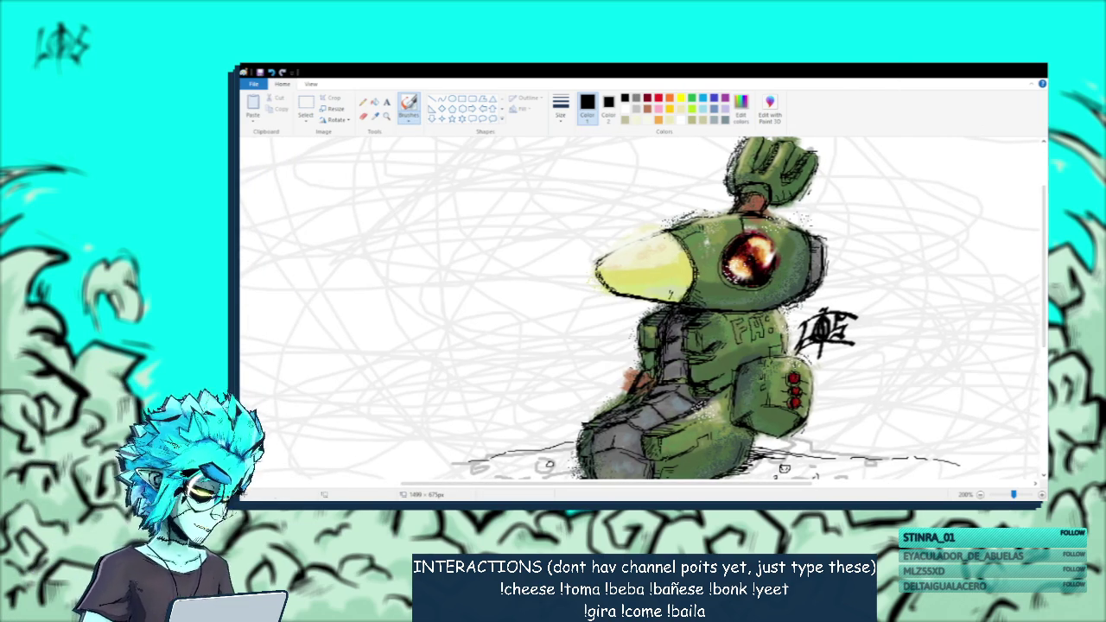
Zoom out so the whole drawing fits and save it as 1.png.
{"action": "left_click_drag", "start_coordinate": [1015, 495], "coordinate": [1011, 495]}
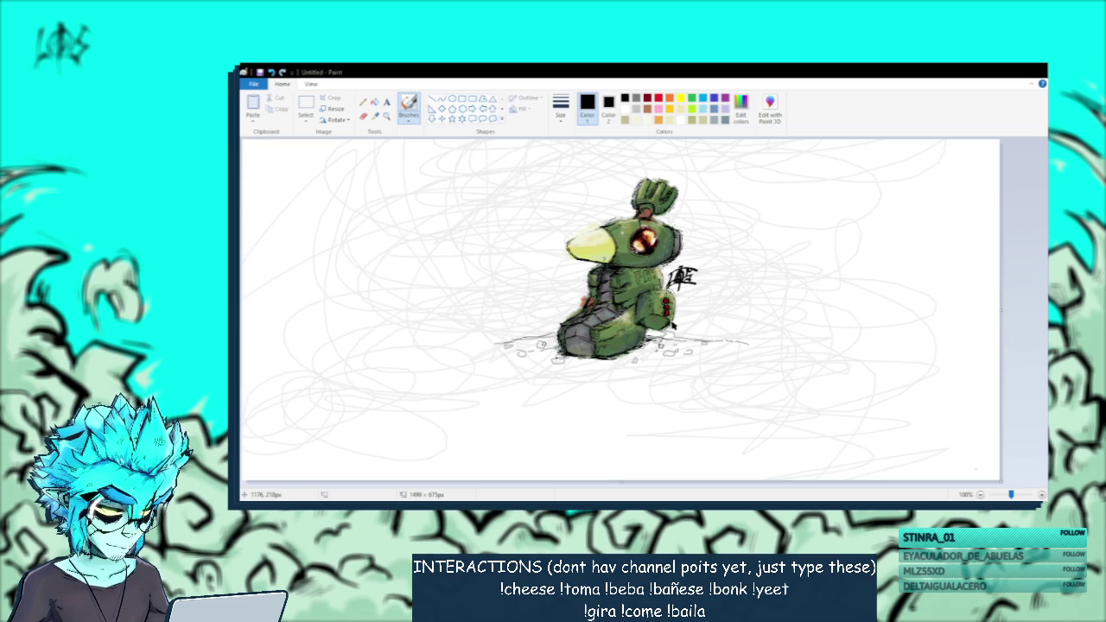
{"action": "key", "text": "ctrl+s"}
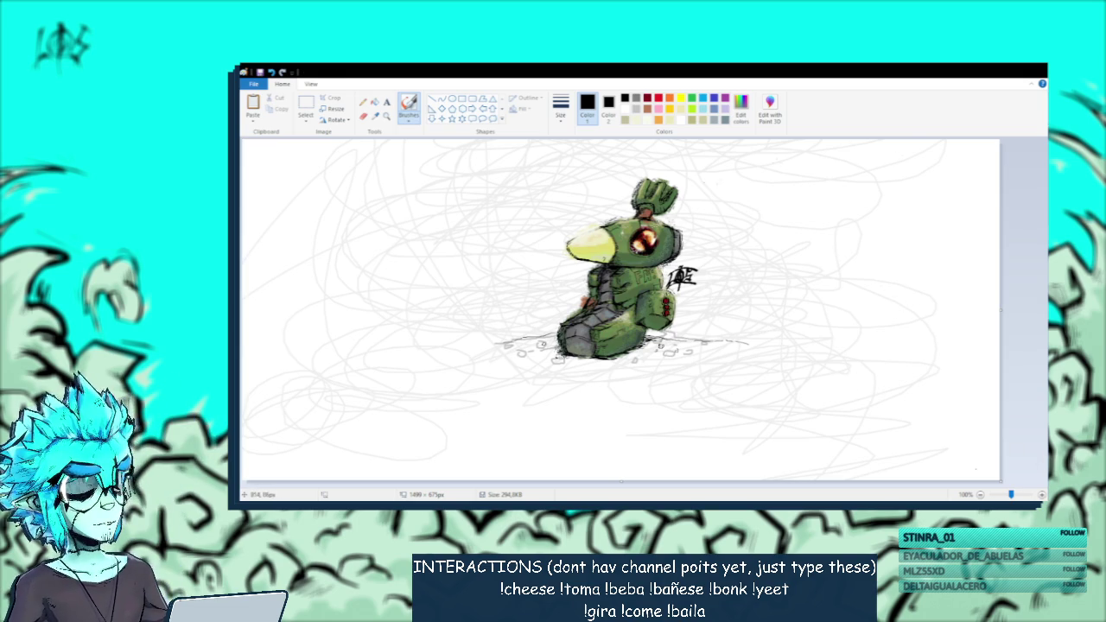
{"action": "left_click", "coordinate": [1037, 73]}
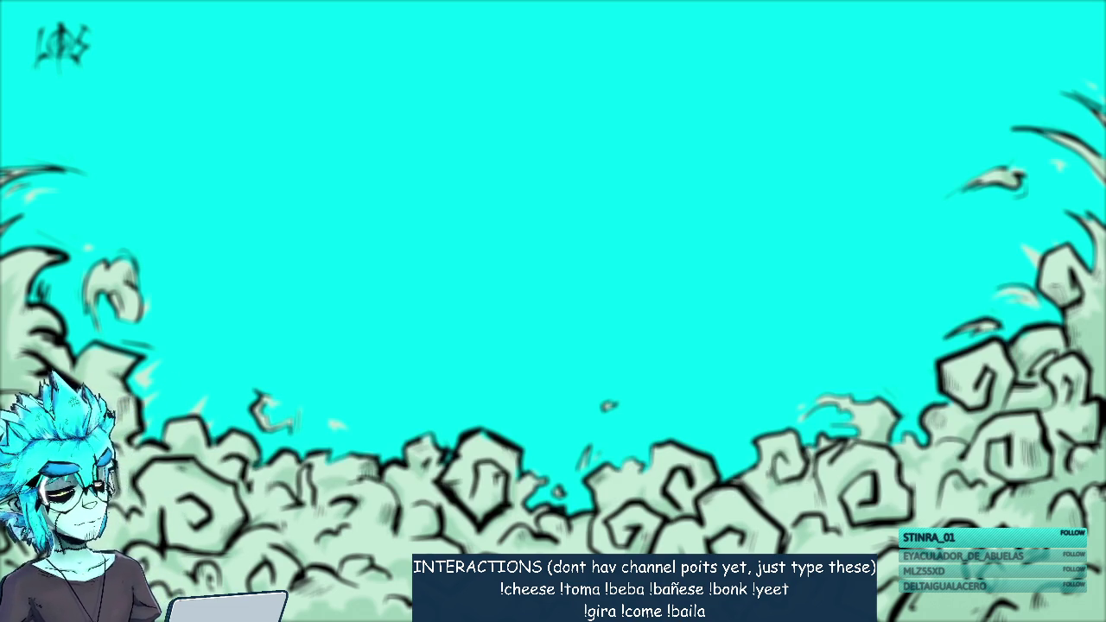